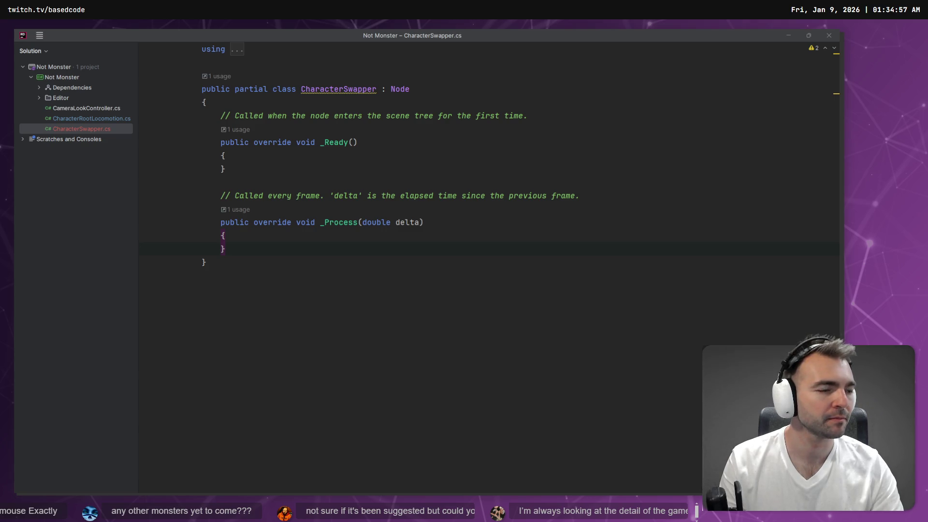
# Leave Rider's CharacterSwapper.cs for VS Code, where Codex generated CharacterInputLocomotion.cs
pyautogui.hotkey('alt', 'Tab')
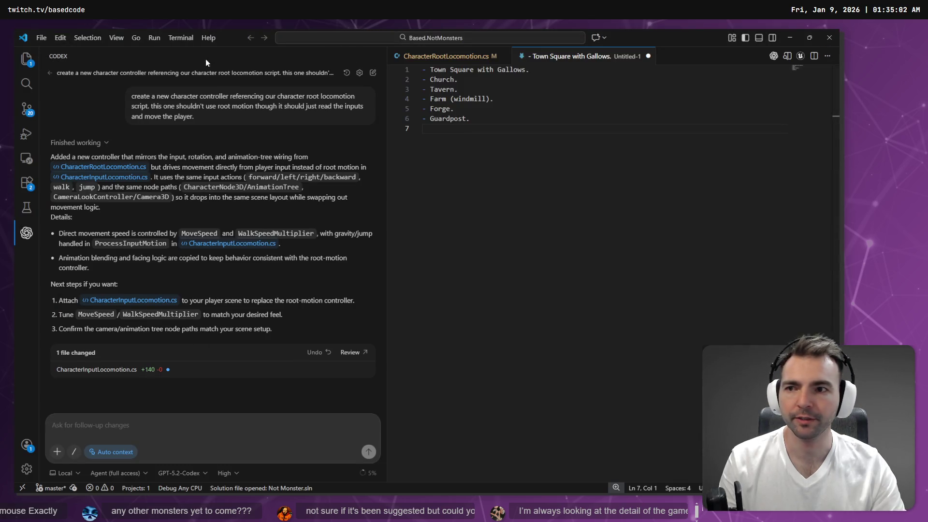
# Start a new Codex task and open CharacterSwapper.cs from the Explorer
pyautogui.click(372, 72)
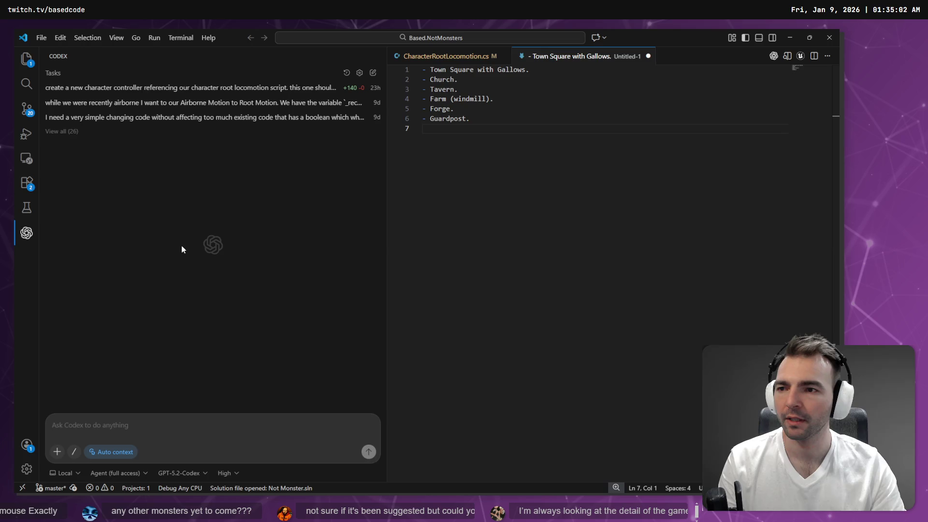
pyautogui.click(26, 58)
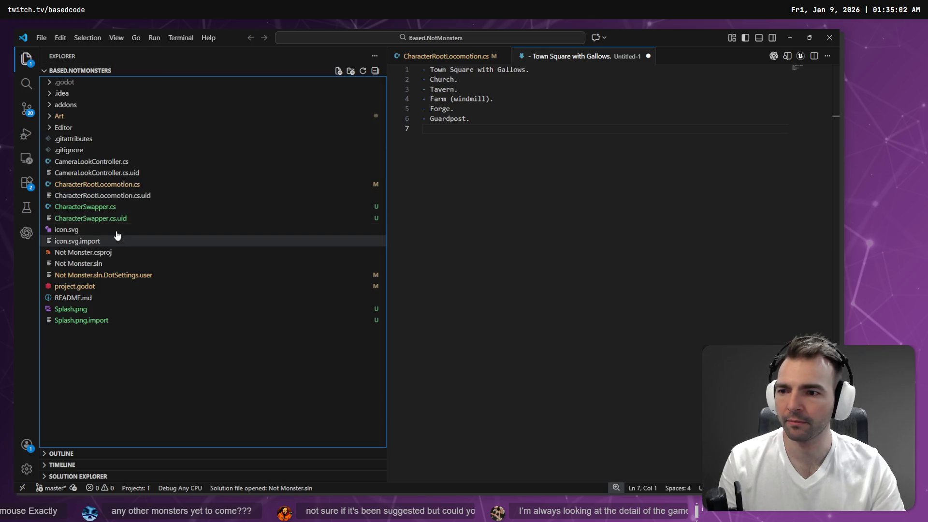
pyautogui.click(111, 208)
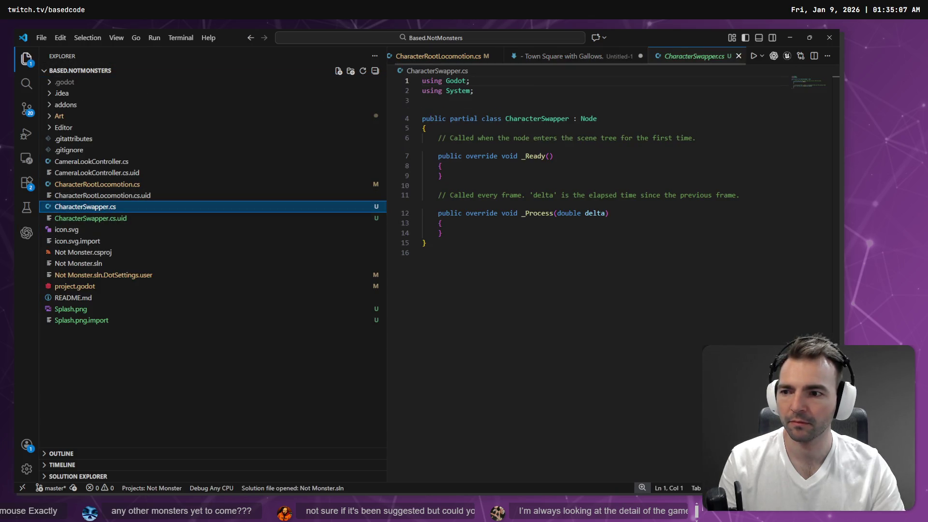
pyautogui.click(26, 232)
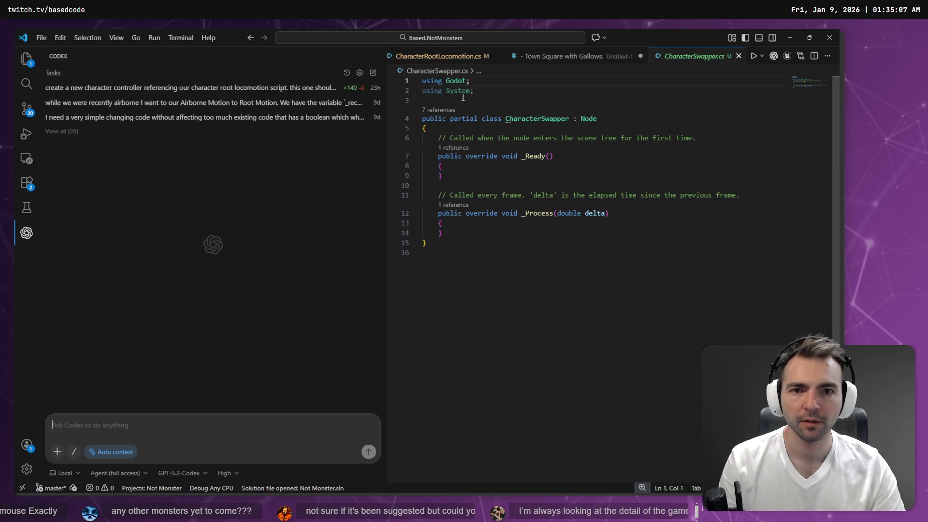
# Attach all of CharacterSwapper.cs, lines 1–15, to the Codex thread
pyautogui.moveTo(694, 57)
pyautogui.mouseDown()
pyautogui.moveTo(241, 389)
pyautogui.moveTo(141, 425)
pyautogui.mouseUp()
pyautogui.rightClick(697, 54)
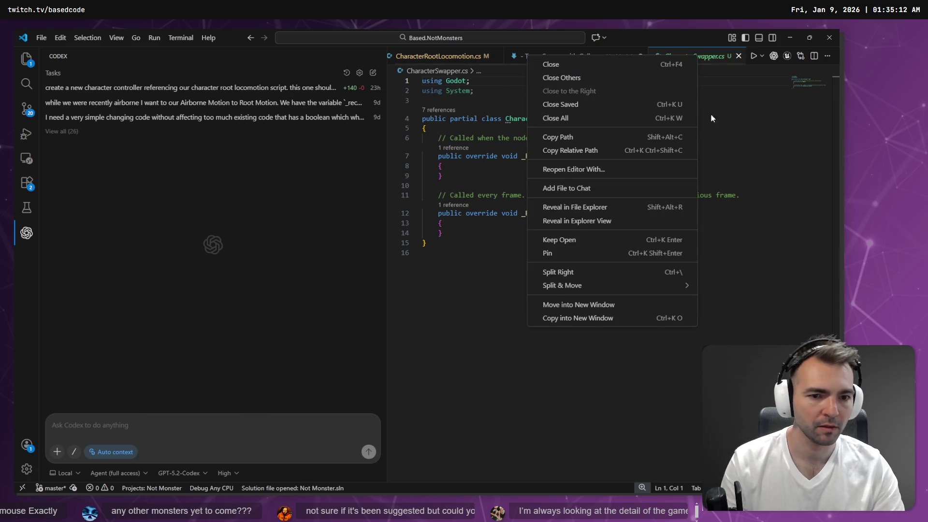
pyautogui.click(757, 196)
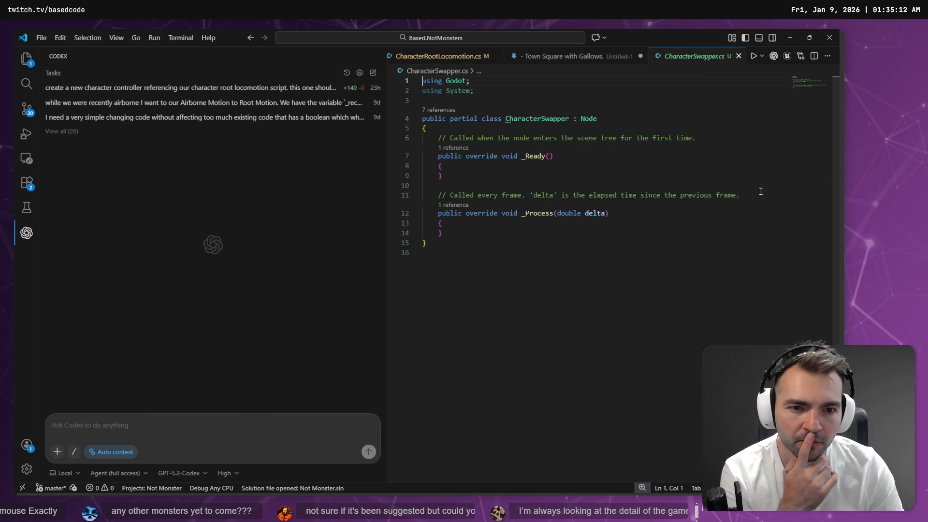
pyautogui.click(538, 164)
pyautogui.hotkey('ctrl', 'a')
pyautogui.rightClick(538, 164)
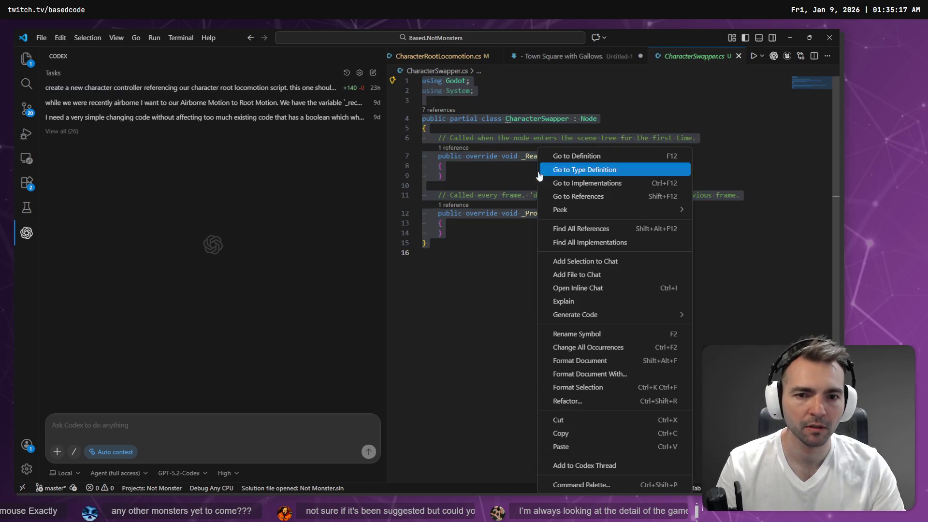
pyautogui.click(580, 465)
# Dictate a prompt: the script on a Node3D caches child controllers, deletes them, and spawns one randomly
pyautogui.click(162, 440)
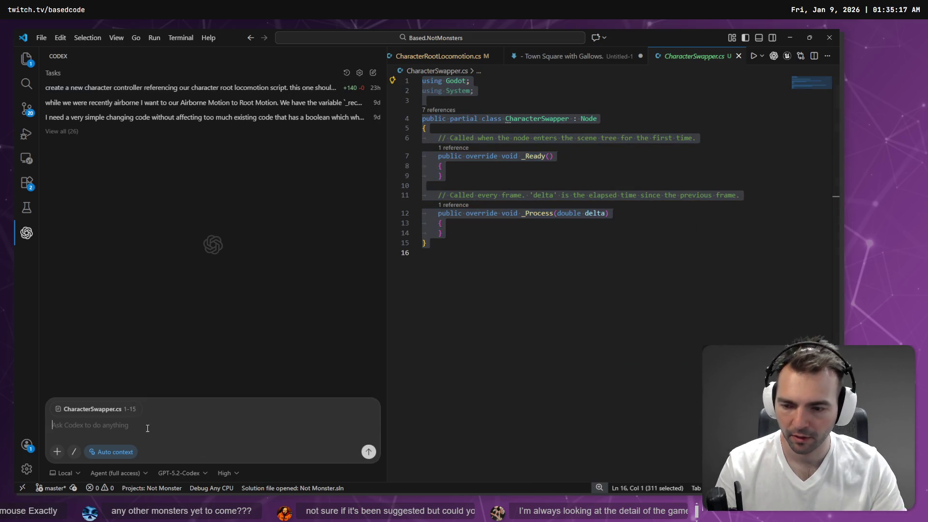
pyautogui.press('super+h')
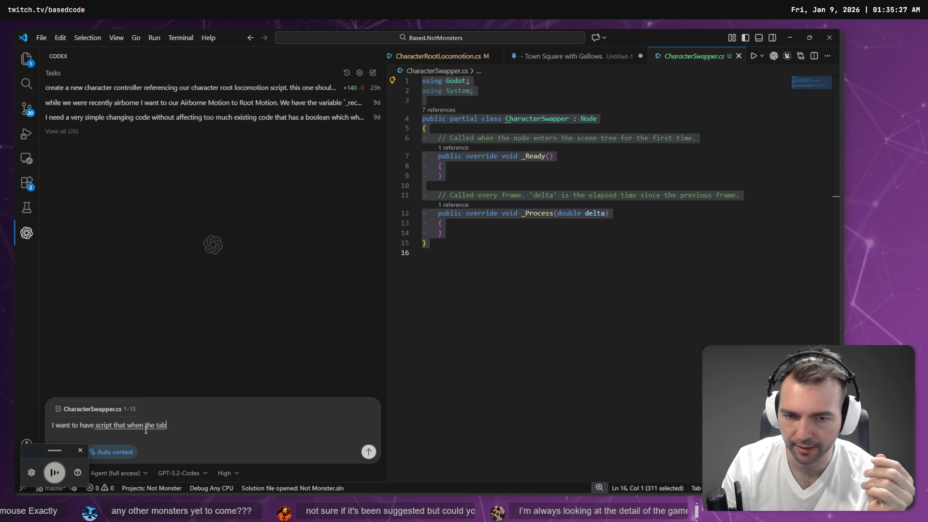
pyautogui.hotkey('ctrl', 'a')
pyautogui.press('BackSpace')
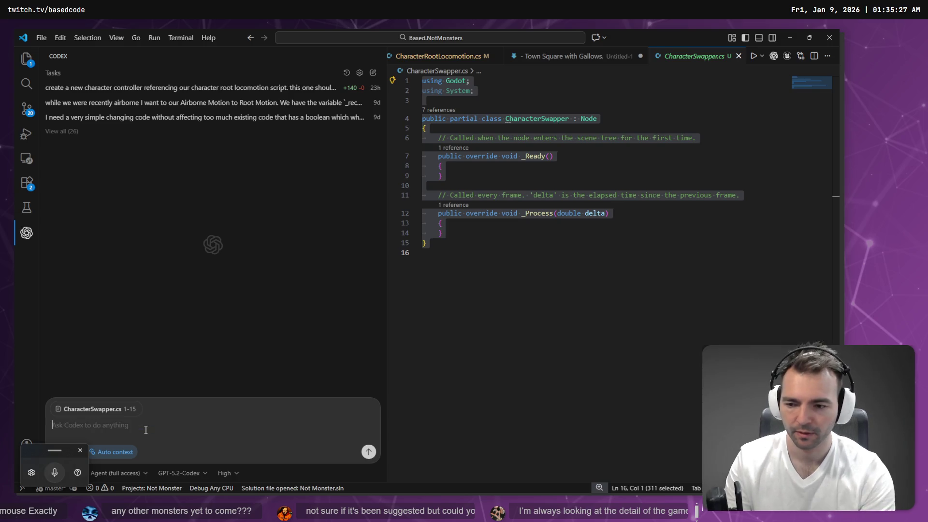
pyautogui.press('super+h')
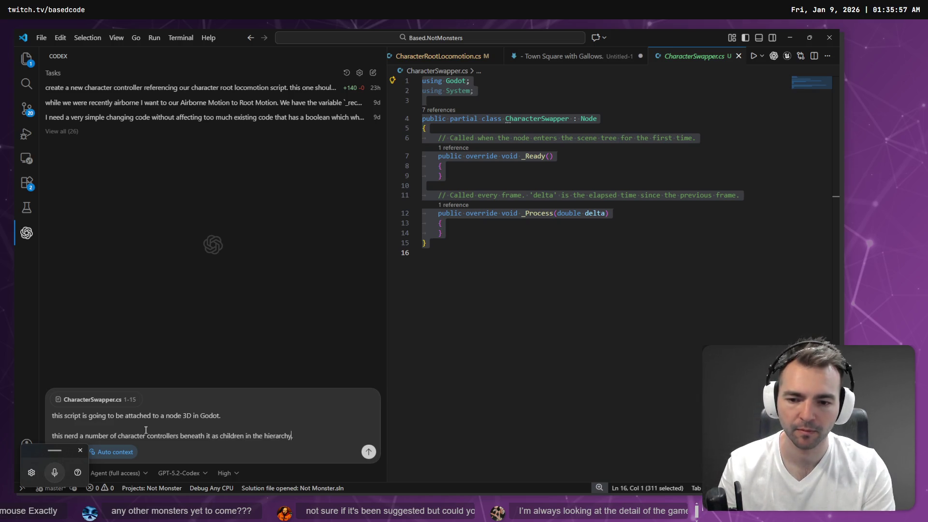
pyautogui.press('super+h')
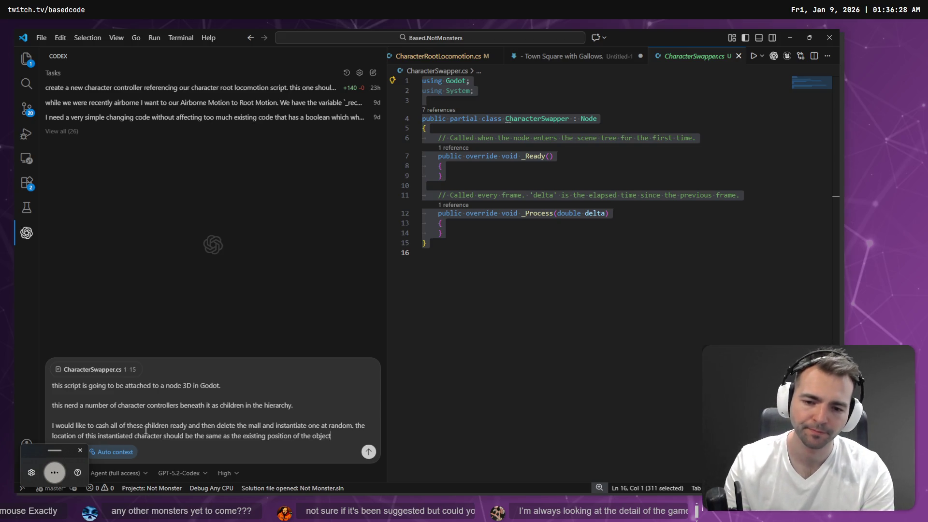
# Replace the location sentence with a dictated rule that Tab swaps in a deleted character
pyautogui.press('super+h')
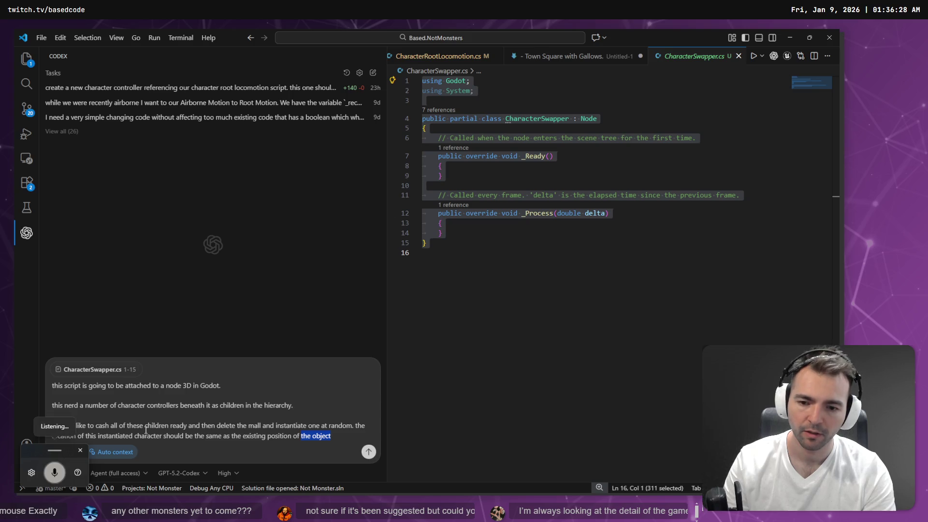
pyautogui.press('super+h')
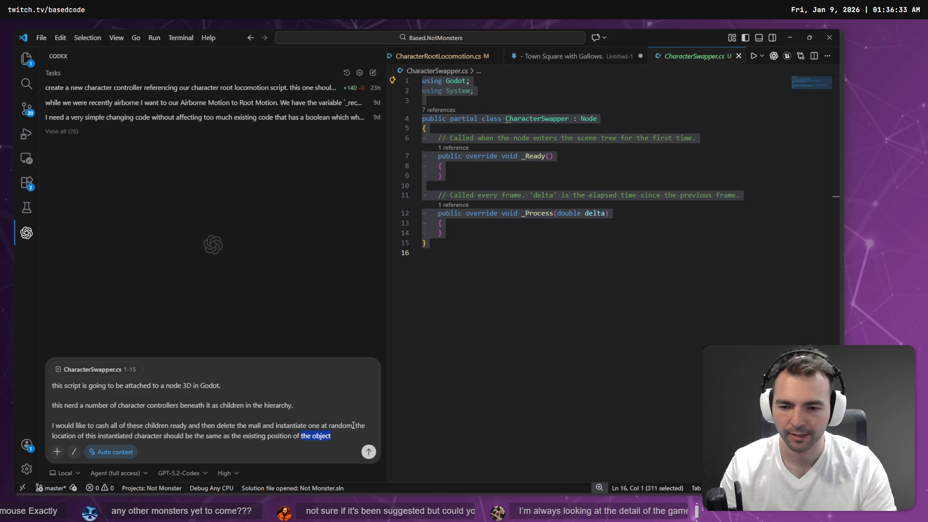
pyautogui.moveTo(352, 425); pyautogui.dragTo(358, 437)
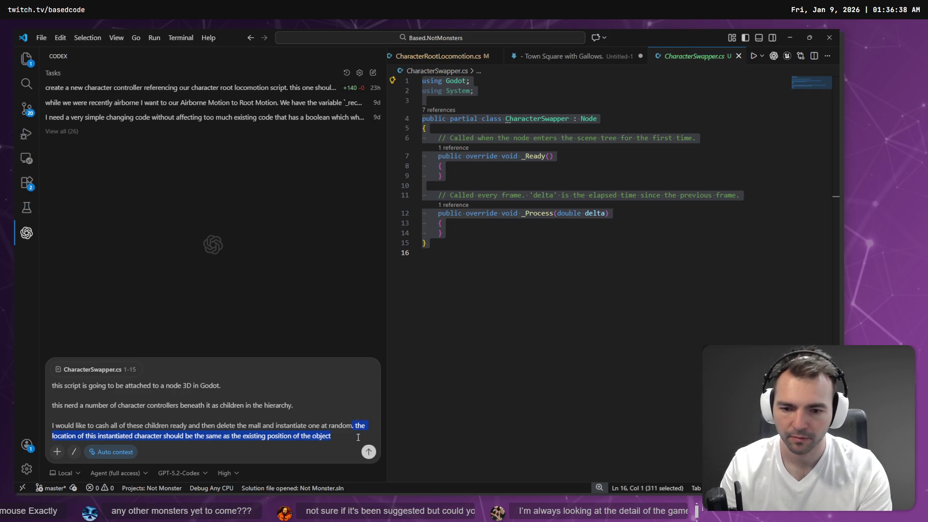
pyautogui.press('BackSpace')
pyautogui.press('super+h')
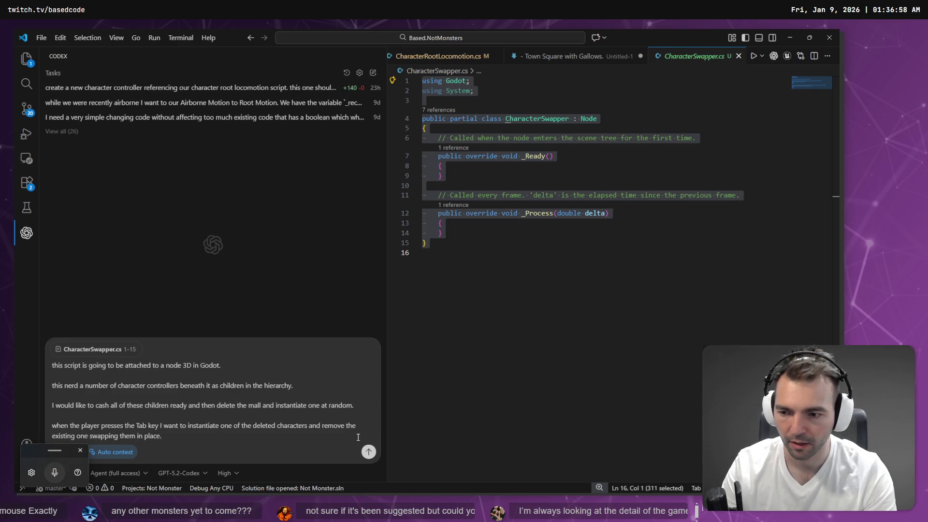
# Capitalize 'When' in the Tab sentence and send the prompt to Codex
pyautogui.press('Up')
pyautogui.press('Home')
pyautogui.press('Delete')
pyautogui.write('W')
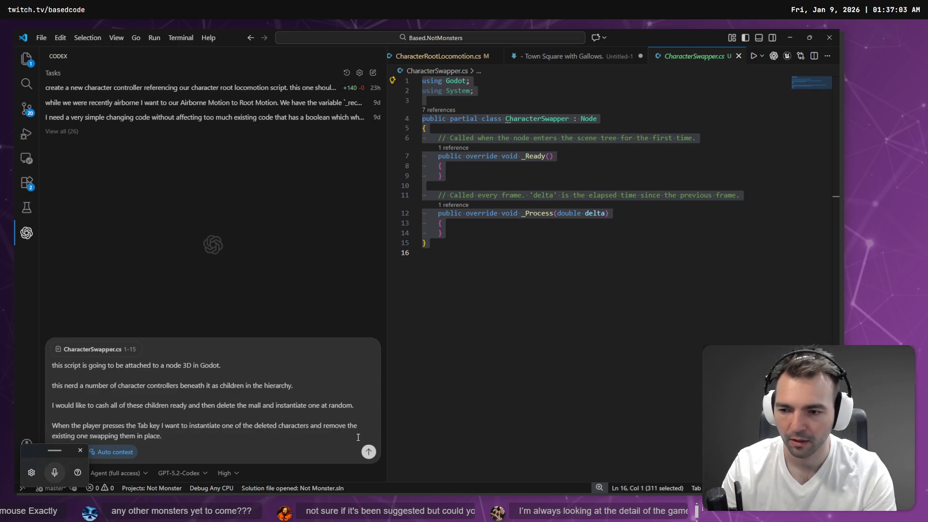
pyautogui.press('Down')
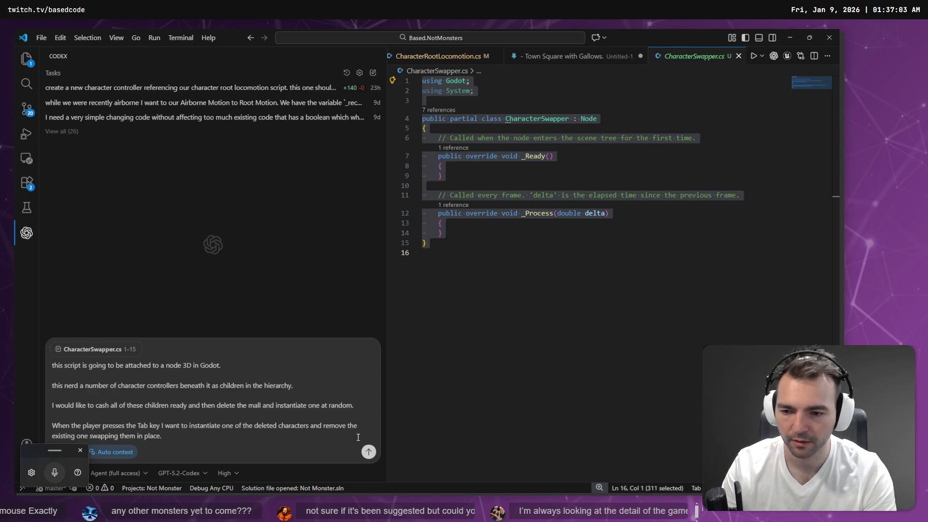
pyautogui.press('Return')
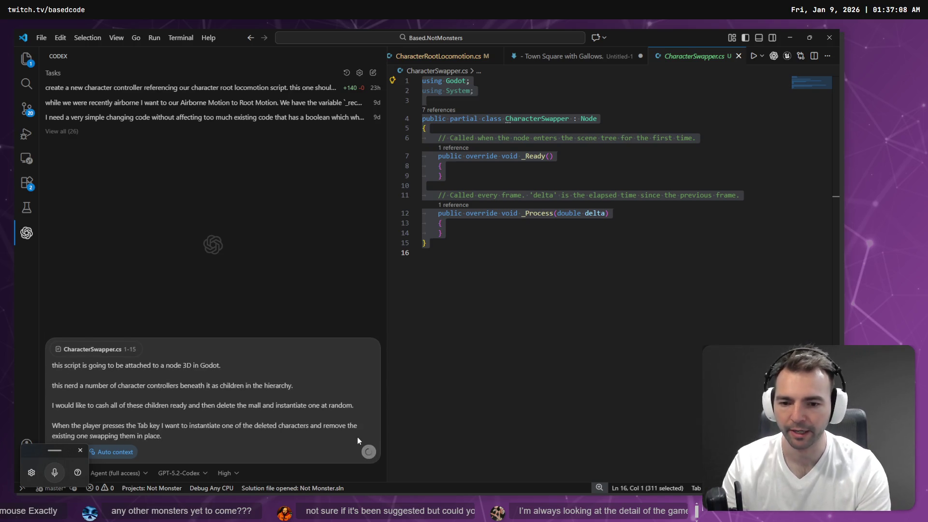
# Check WerewolfCharacter's properties in Godot's Inspector, then return to VS Code
pyautogui.hotkey('alt', 'Tab')
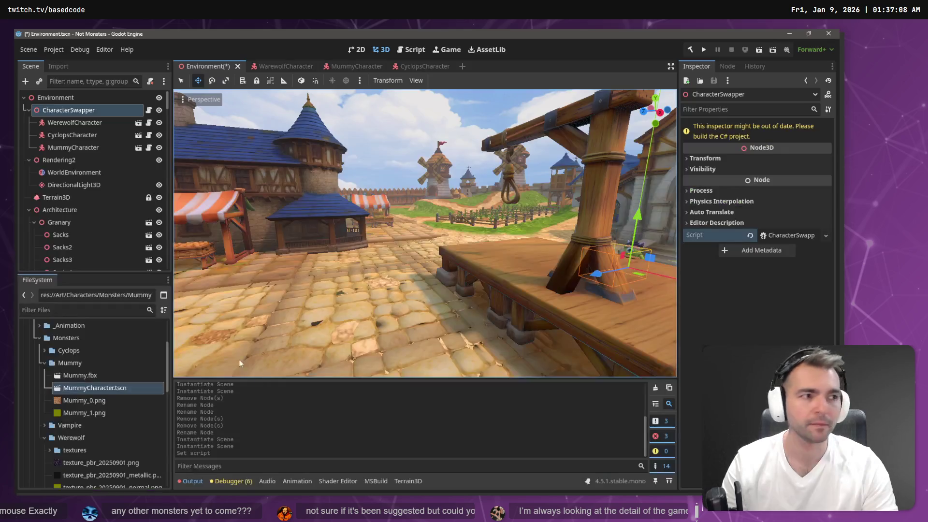
pyautogui.click(97, 122)
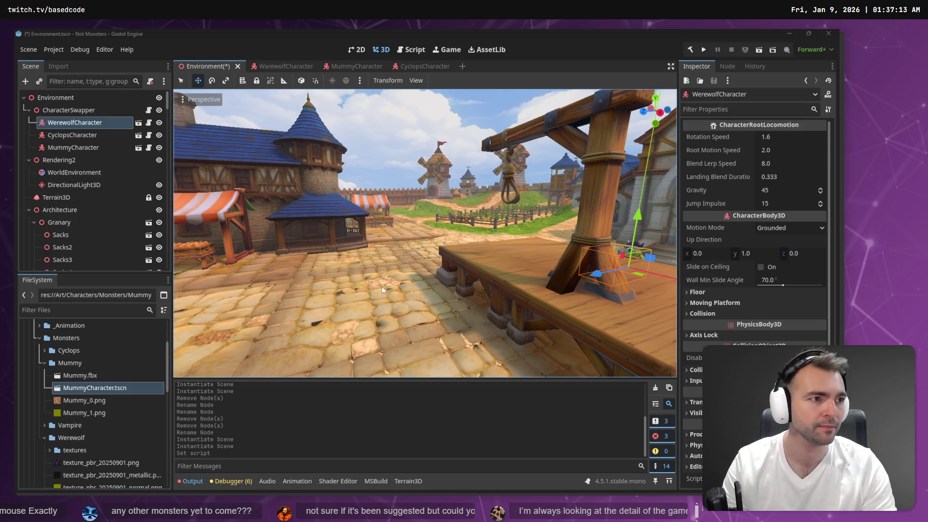
pyautogui.hotkey('alt', 'Tab')
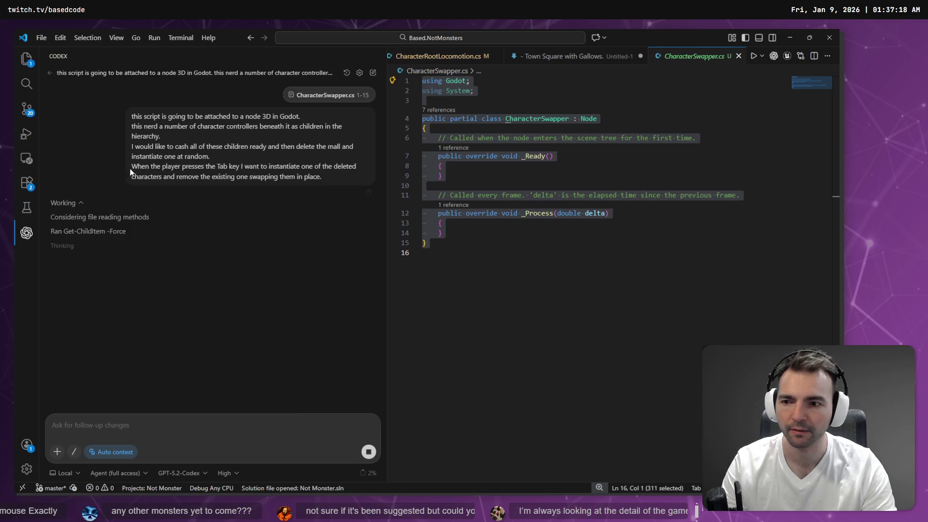
# Stop the running Codex task on the CharacterSwapper request
pyautogui.click(372, 461)
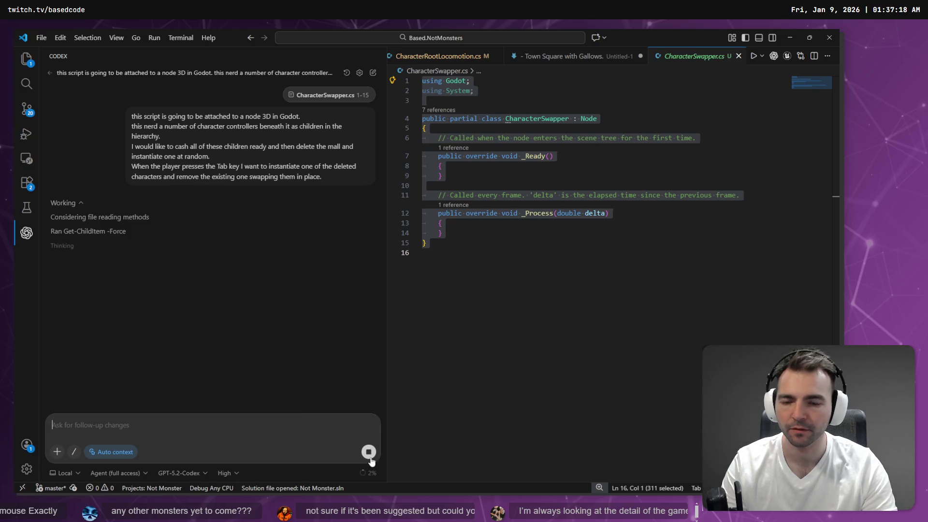
pyautogui.moveTo(327, 180); pyautogui.dragTo(129, 114)
pyautogui.hotkey('alt', 'Tab')
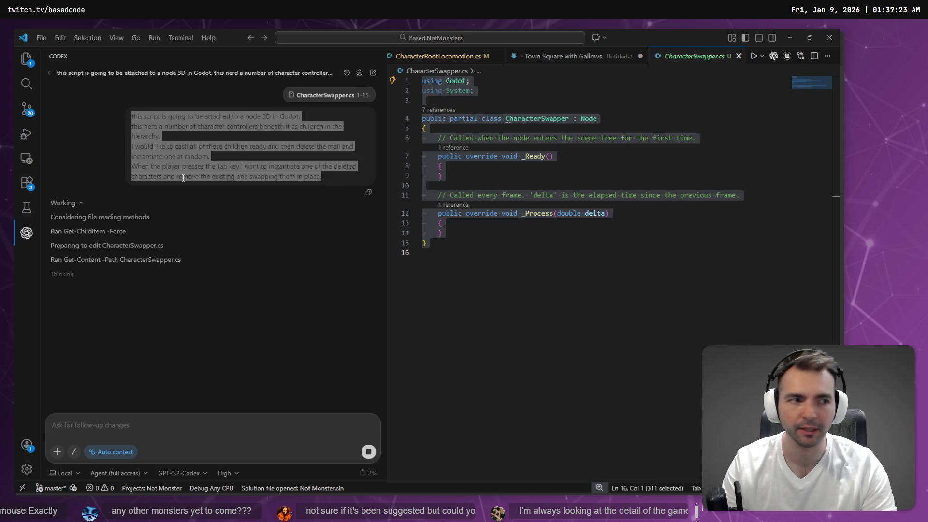
pyautogui.hotkey('alt', 'Tab')
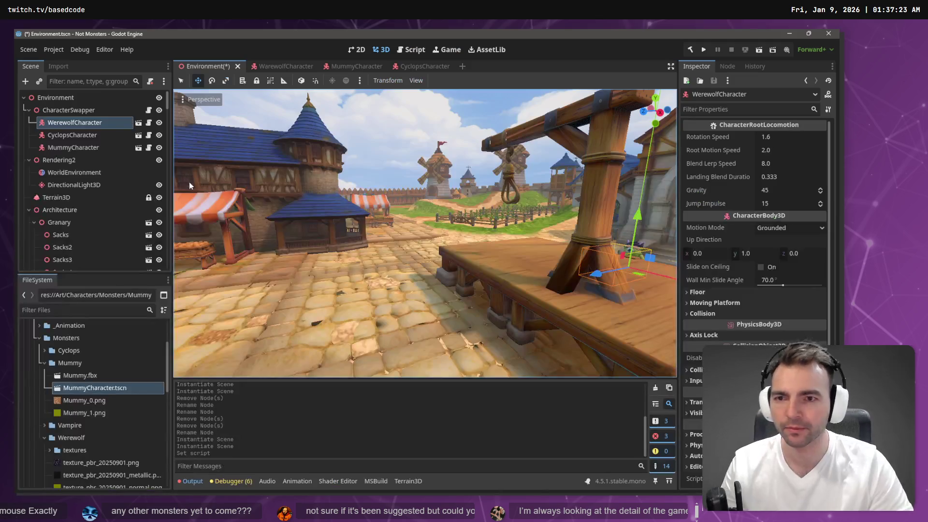
pyautogui.hotkey('alt', 'Tab')
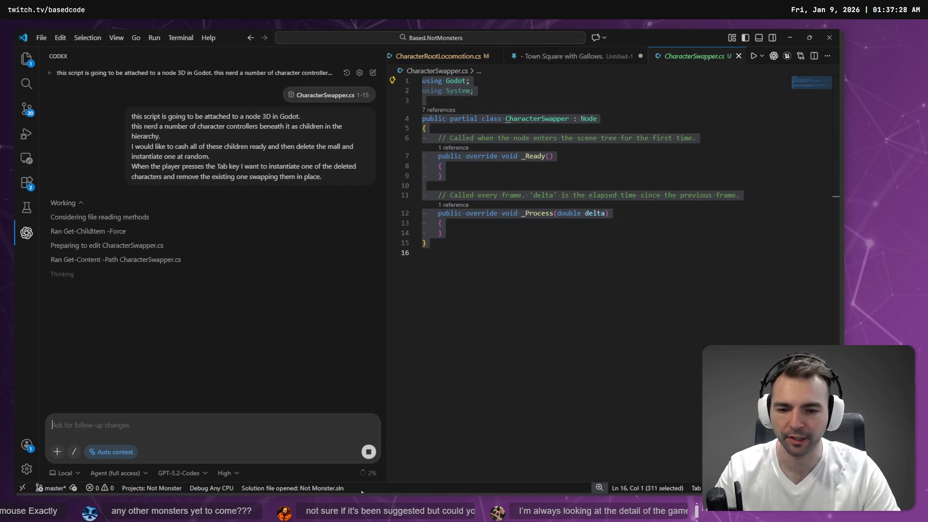
pyautogui.click(368, 452)
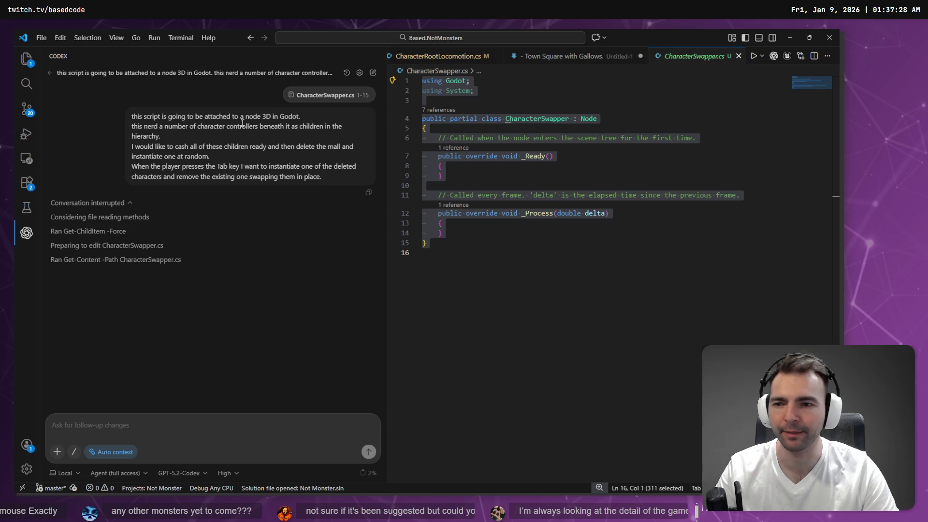
# Copy the earlier prompt into the Codex input and attach CharacterSwapper.cs lines 1-15
pyautogui.write('C:\\Work\\Based.NotMonsters\\CharacterSwapper.cs')
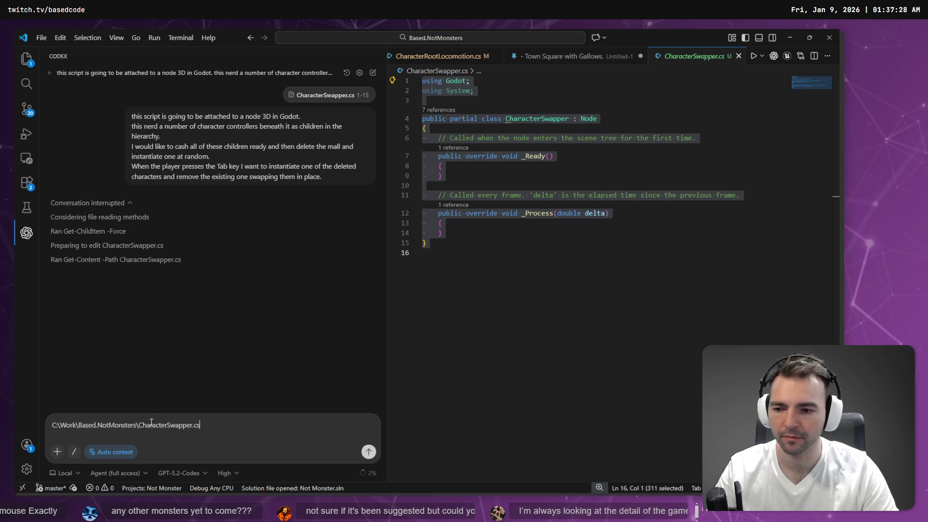
pyautogui.hotkey('ctrl', 'z')
pyautogui.tripleClick(327, 169)
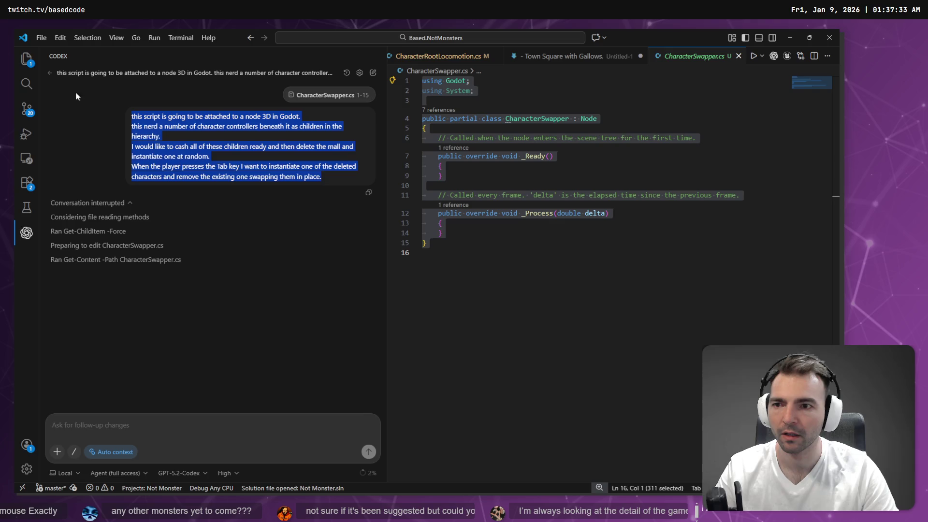
pyautogui.hotkey('ctrl', 'c')
pyautogui.click(101, 417)
pyautogui.hotkey('ctrl', 'v')
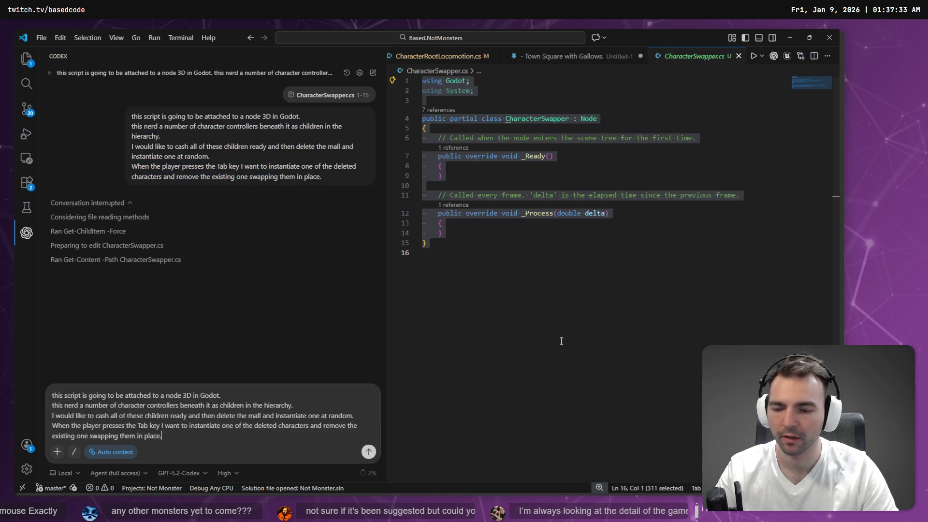
pyautogui.rightClick(527, 166)
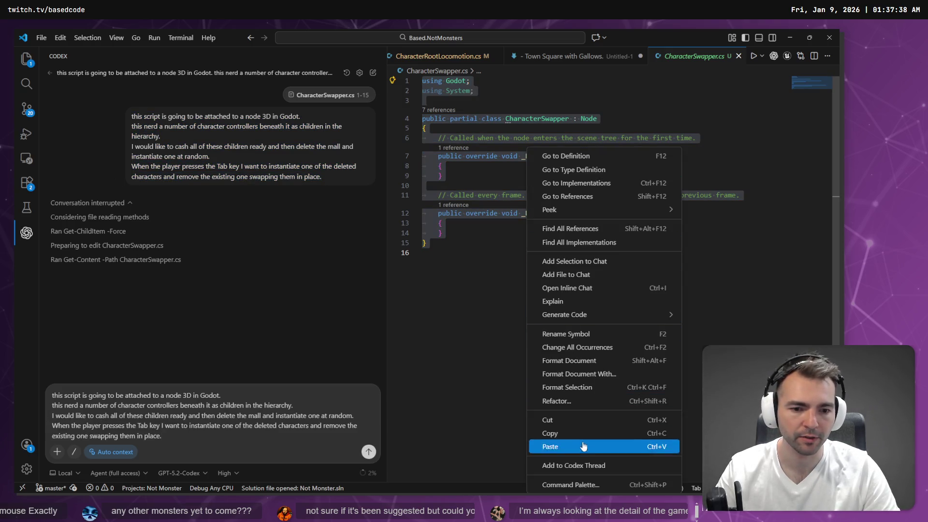
pyautogui.click(585, 466)
pyautogui.click(199, 396)
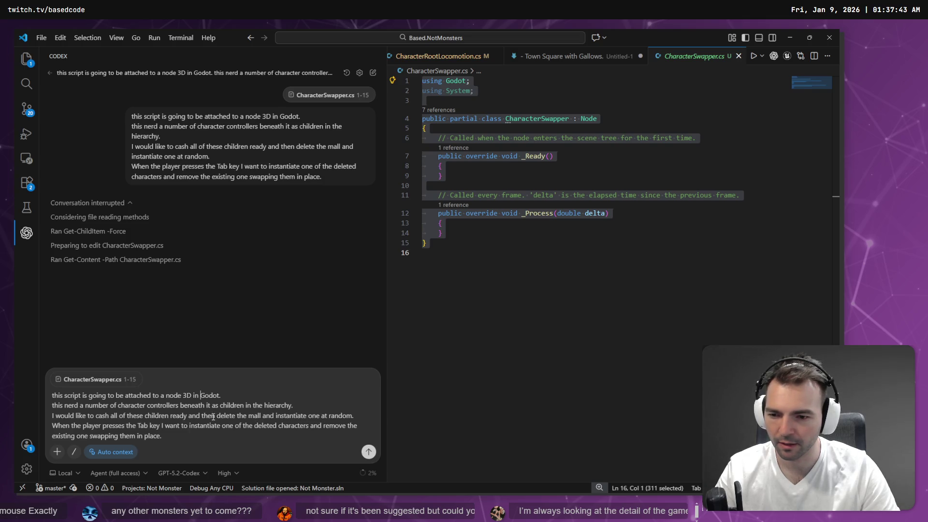
# Fix the wording: 'cash' to 'cache', 'nerd' to 'need', 'character controllers' to 'CharacterBody3D nodes'
pyautogui.doubleClick(107, 415)
pyautogui.write('cache')
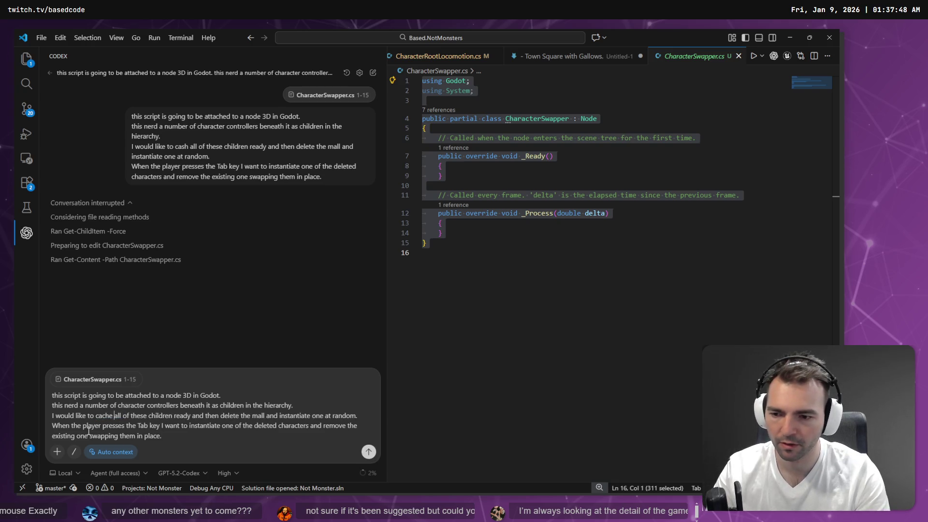
pyautogui.press('Home')
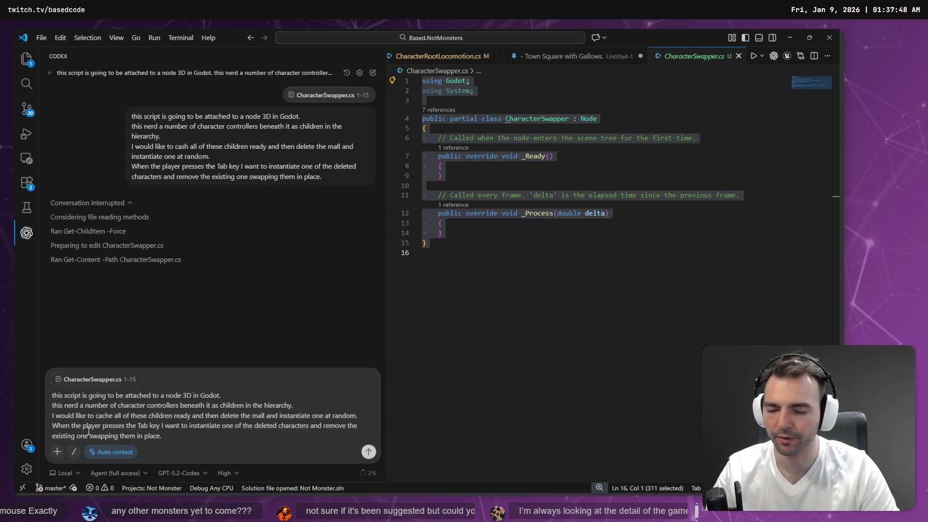
pyautogui.doubleClick(73, 407)
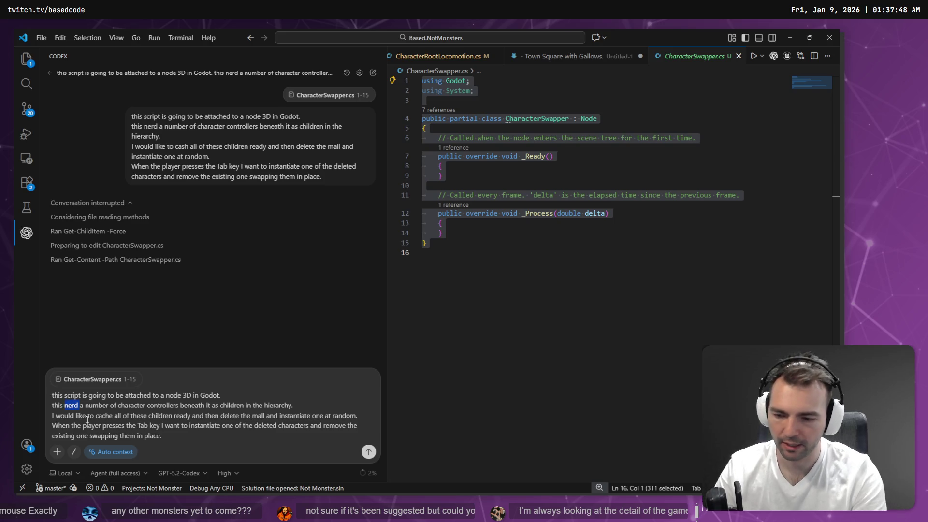
pyautogui.write('eed')
pyautogui.hotkey('ctrl', 'Right')
pyautogui.hotkey('ctrl', 'Right')
pyautogui.hotkey('ctrl', 'shift', 'Right')
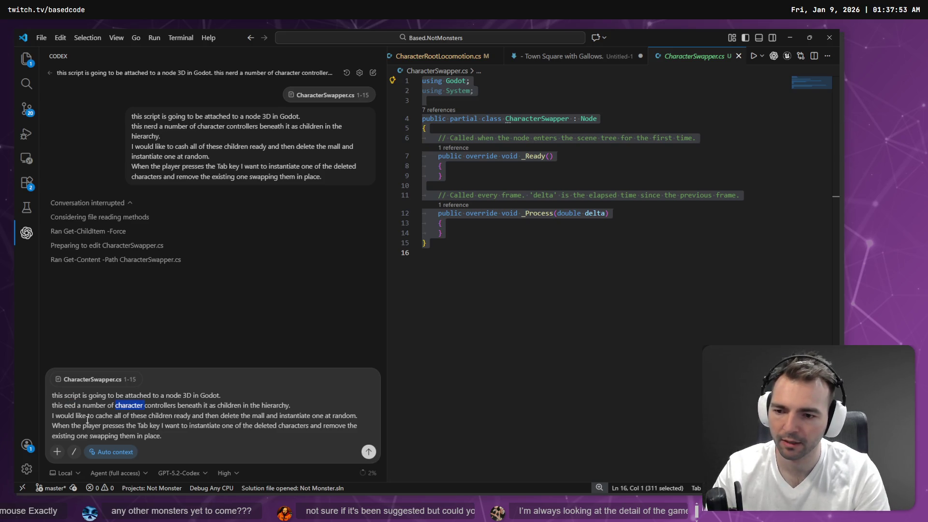
pyautogui.write('Character')
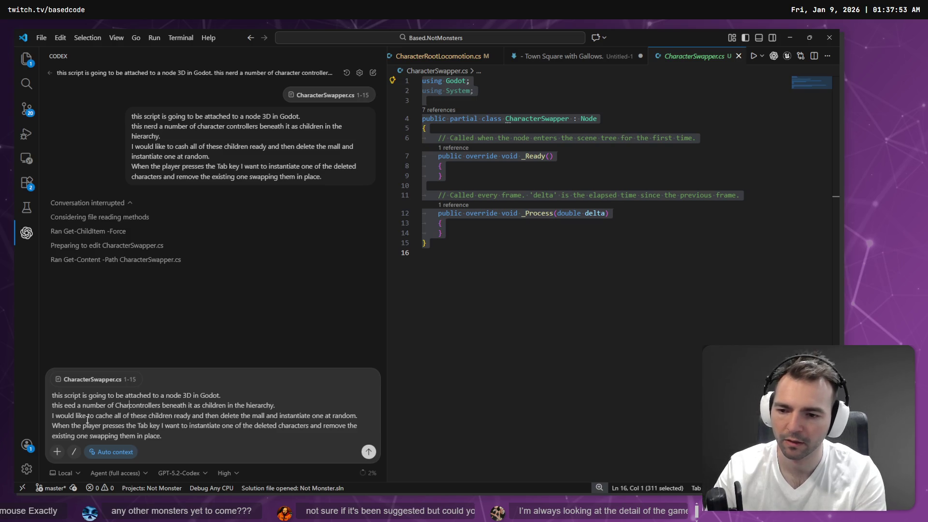
pyautogui.hotkey('ctrl', 'shift', 'Right')
pyautogui.write('Body3D')
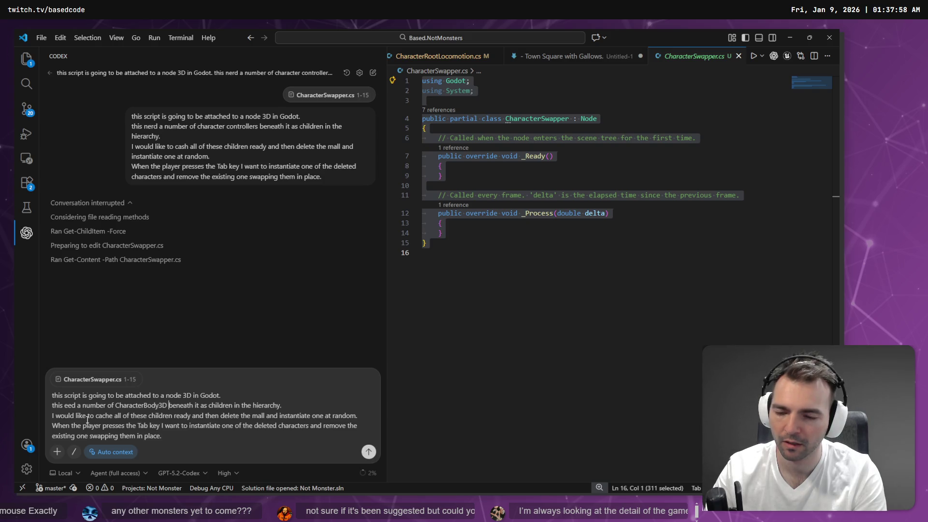
pyautogui.write(' nodes')
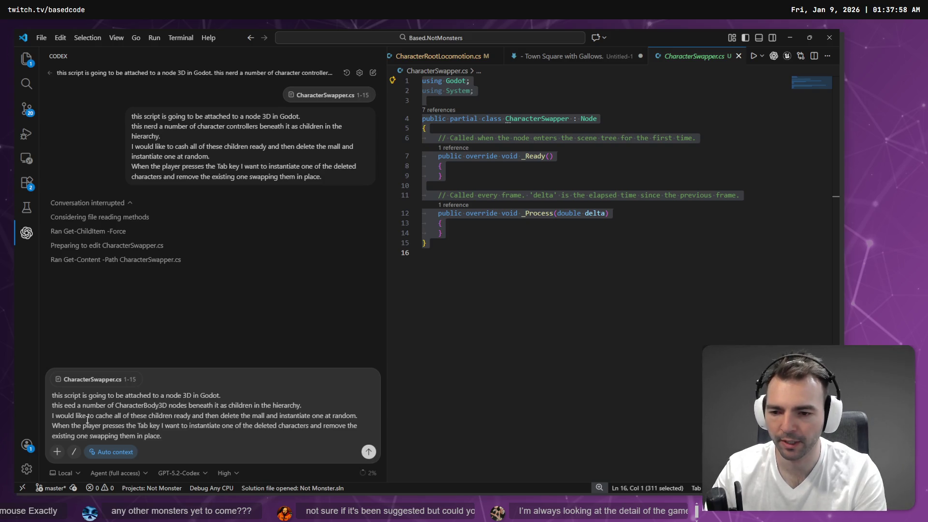
# Capitalize 'This', split off the first sentence, and start the second paragraph with 'There will be'
pyautogui.press('Home')
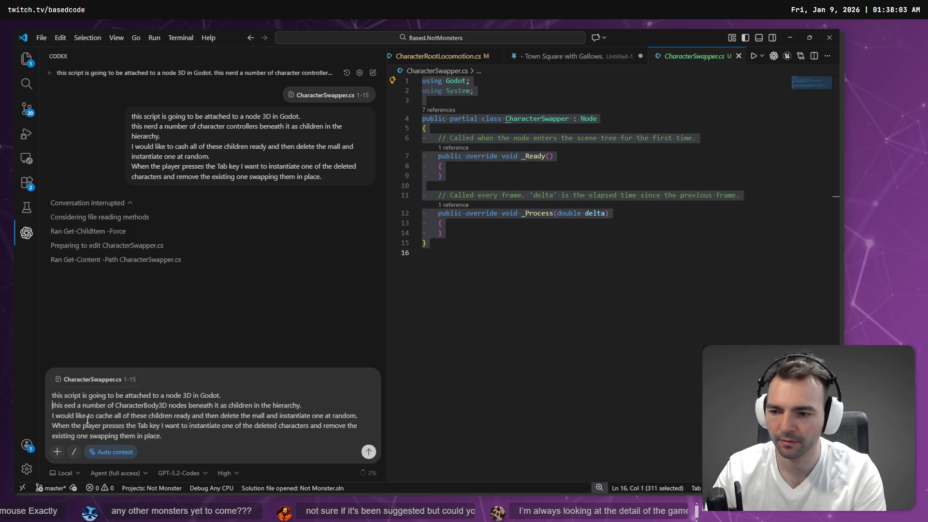
pyautogui.press('Delete')
pyautogui.write('T')
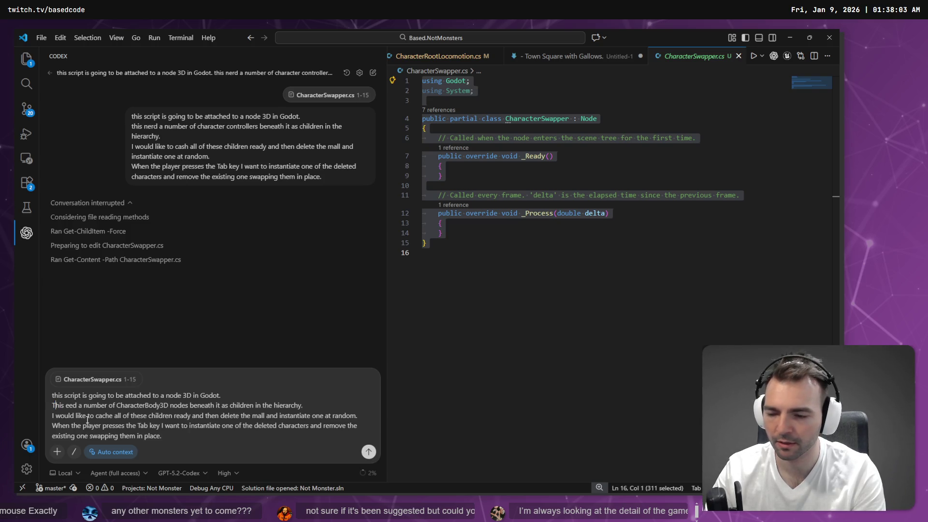
pyautogui.hotkey('ctrl', 'Home')
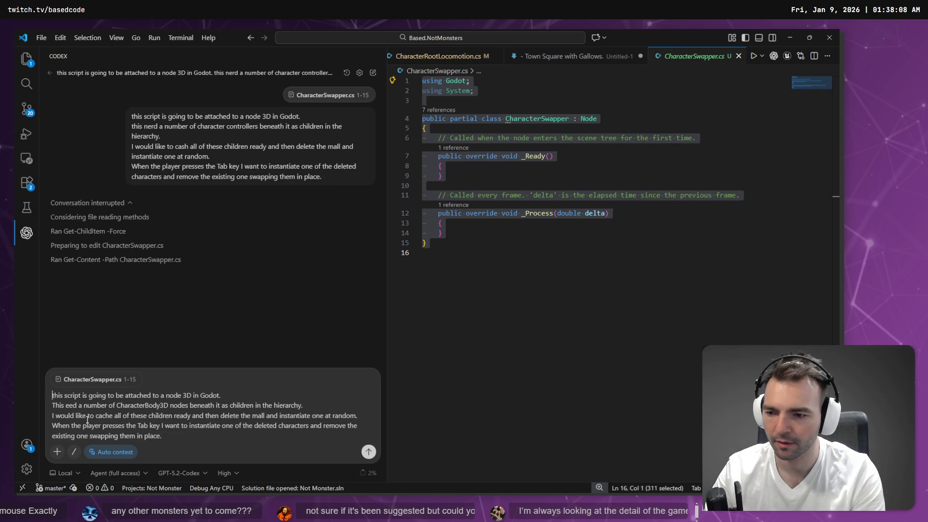
pyautogui.press('Delete')
pyautogui.write('T')
pyautogui.hotkey('shift', 'Return')
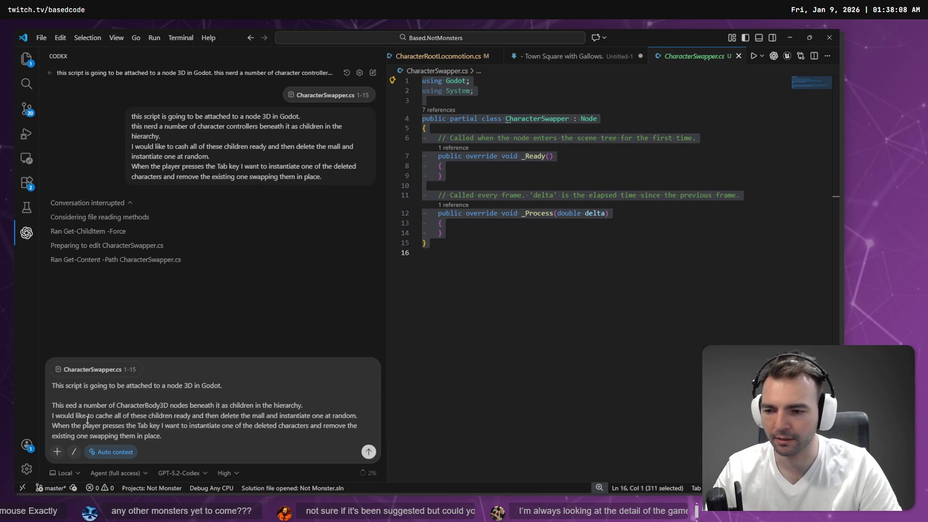
pyautogui.press('Left')
pyautogui.press('Left')
pyautogui.press('Left')
pyautogui.hotkey('shift', 'Left')
pyautogui.hotkey('shift', 'Left')
pyautogui.hotkey('shift', 'Left')
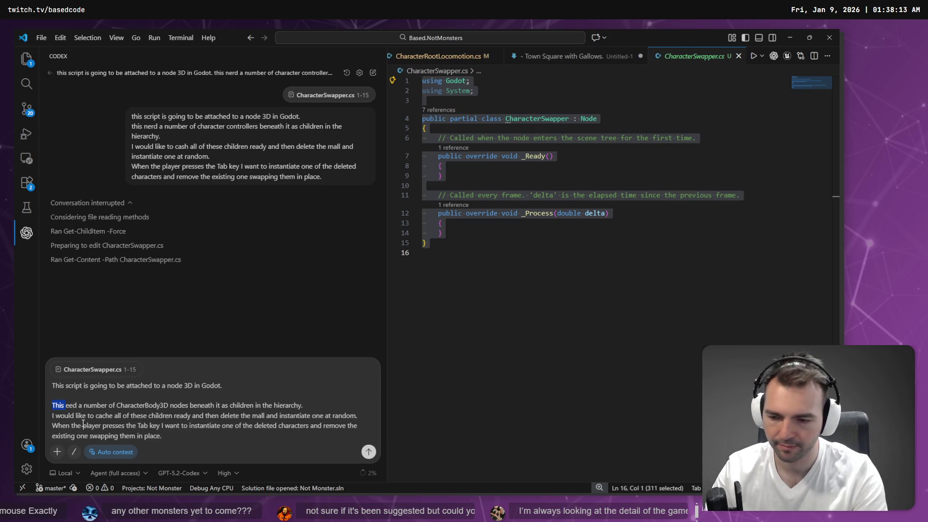
pyautogui.write('I n')
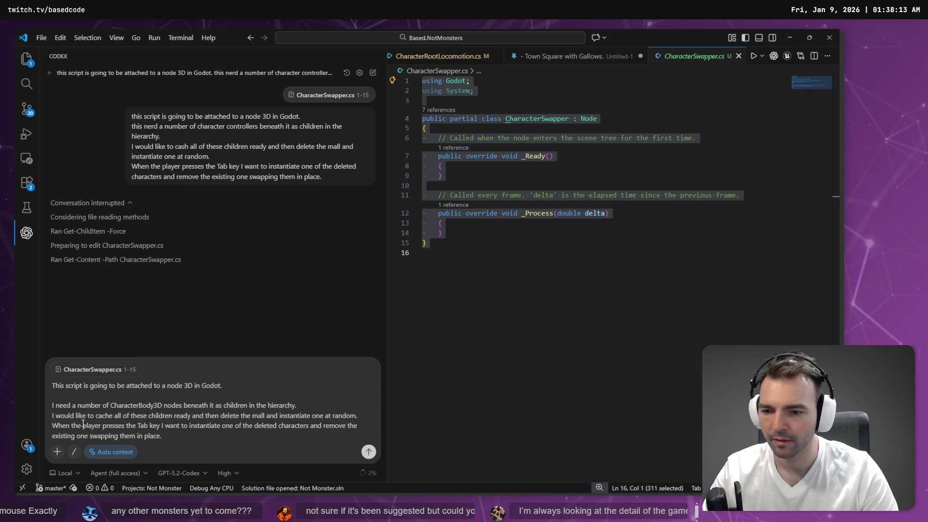
pyautogui.press('BackSpace')
pyautogui.press('BackSpace')
pyautogui.press('BackSpace')
pyautogui.write('There will be')
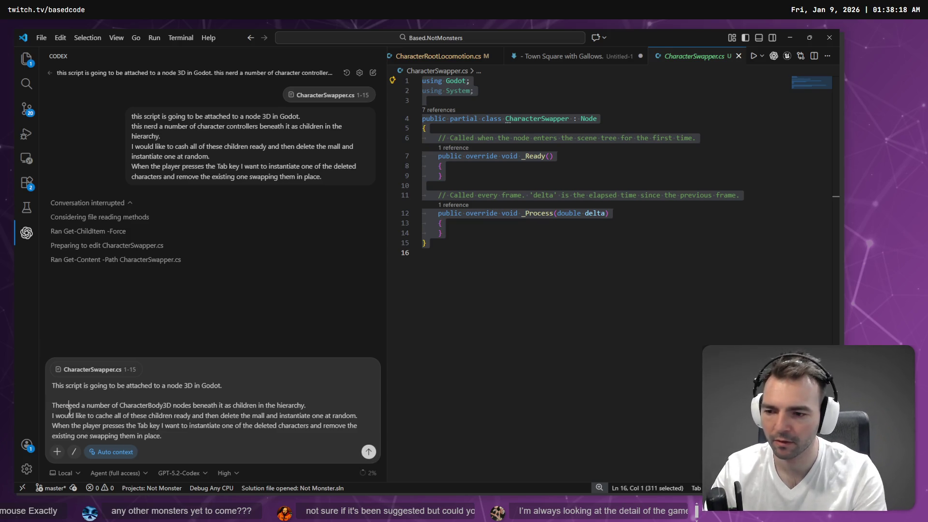
pyautogui.press('BackSpace')
pyautogui.press('BackSpace')
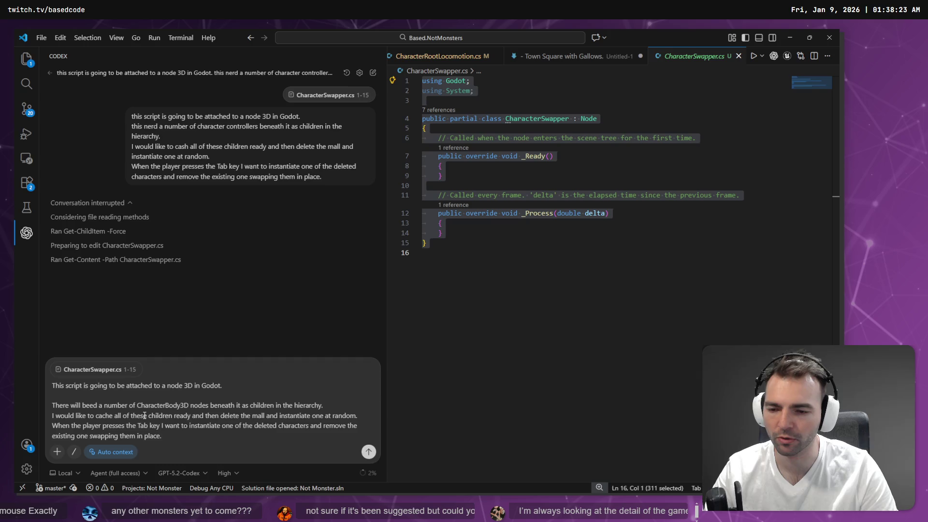
# Insert 'CharacterBody3D' before 'children' and delete the word 'ready'
pyautogui.doubleClick(145, 405)
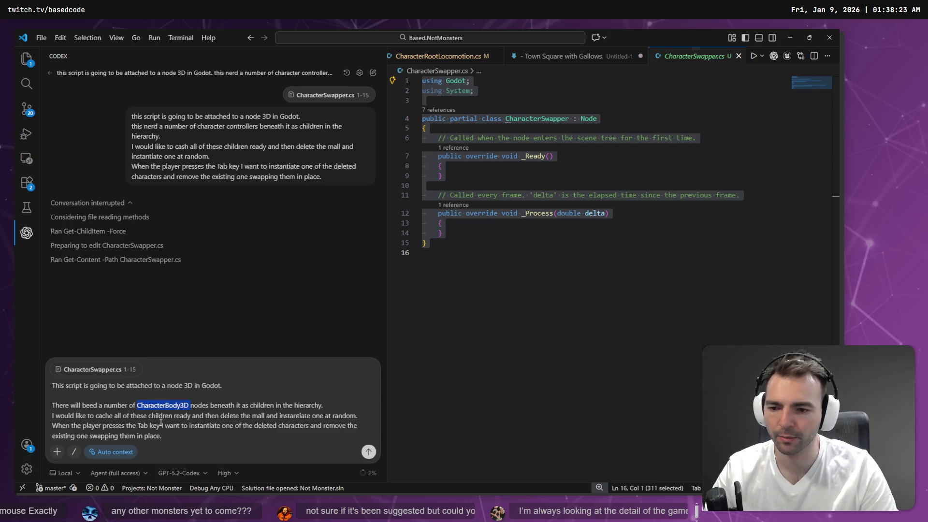
pyautogui.hotkey('ctrl', 'c')
pyautogui.click(162, 416)
pyautogui.hotkey('ctrl', 'v')
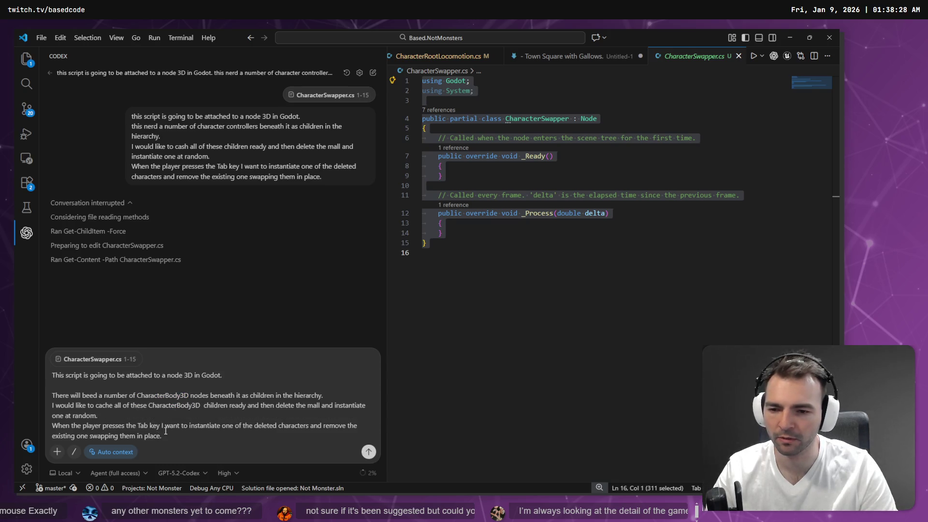
pyautogui.press('BackSpace')
pyautogui.hotkey('ctrl', 'shift', 'Left')
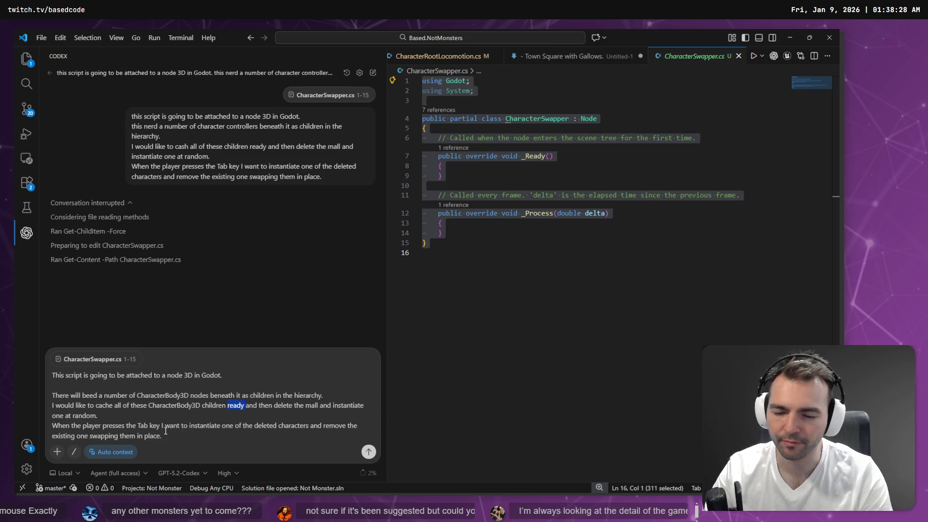
pyautogui.press('BackSpace')
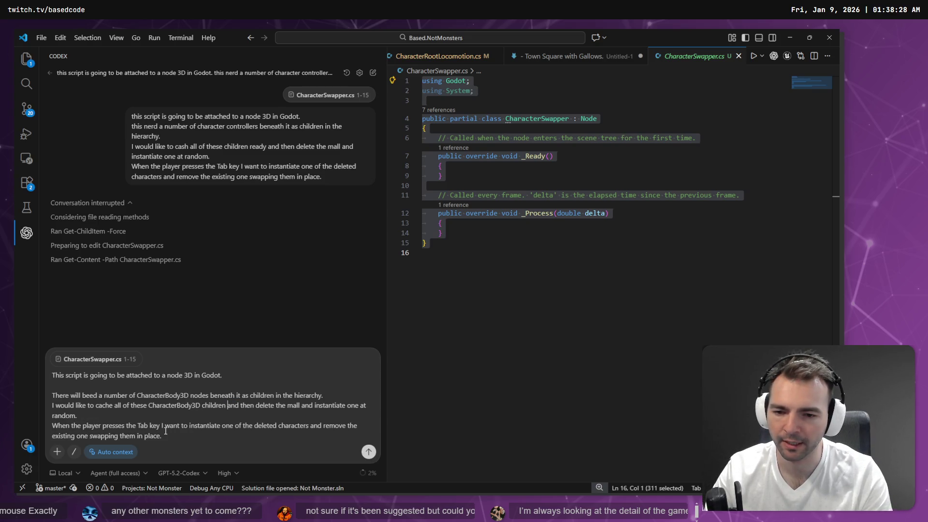
# Put the Tab sentence in its own paragraph, append 'in our _Ready method.', and send
pyautogui.hotkey('shift', 'Return')
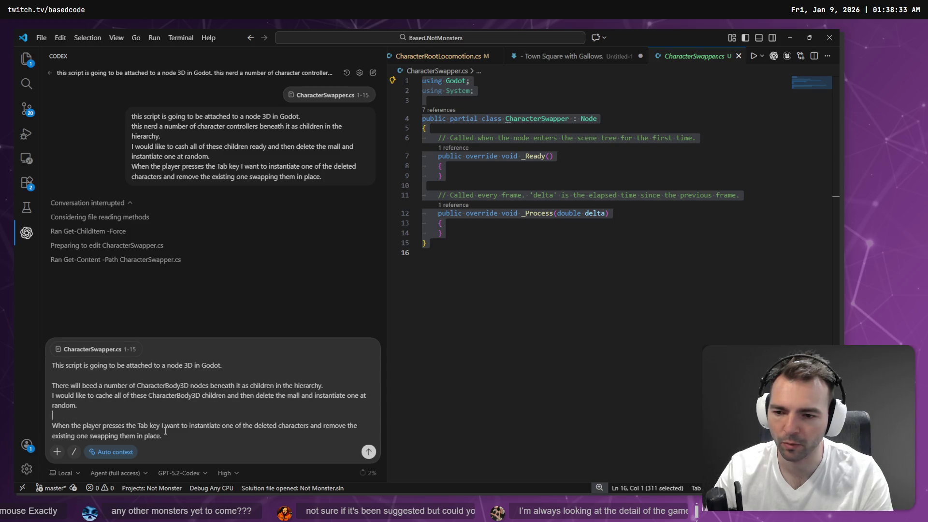
pyautogui.press('End')
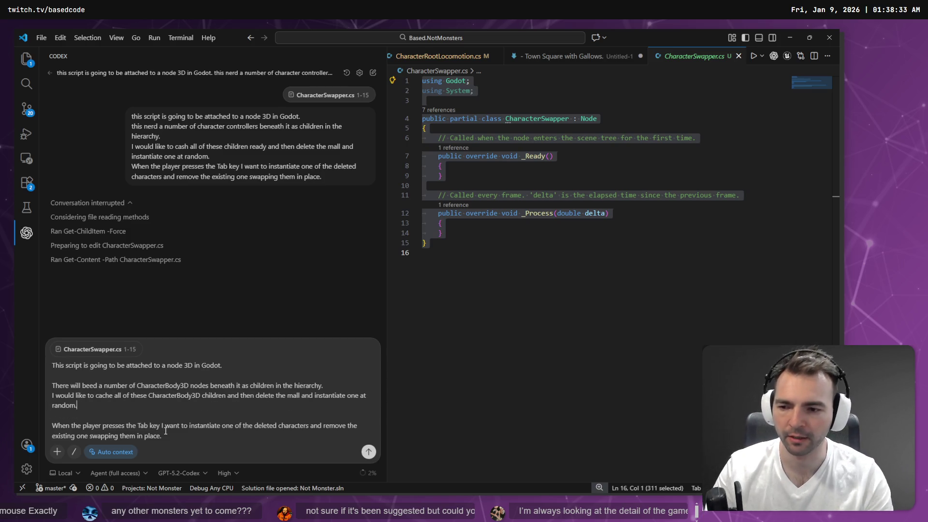
pyautogui.press('BackSpace')
pyautogui.write('in')
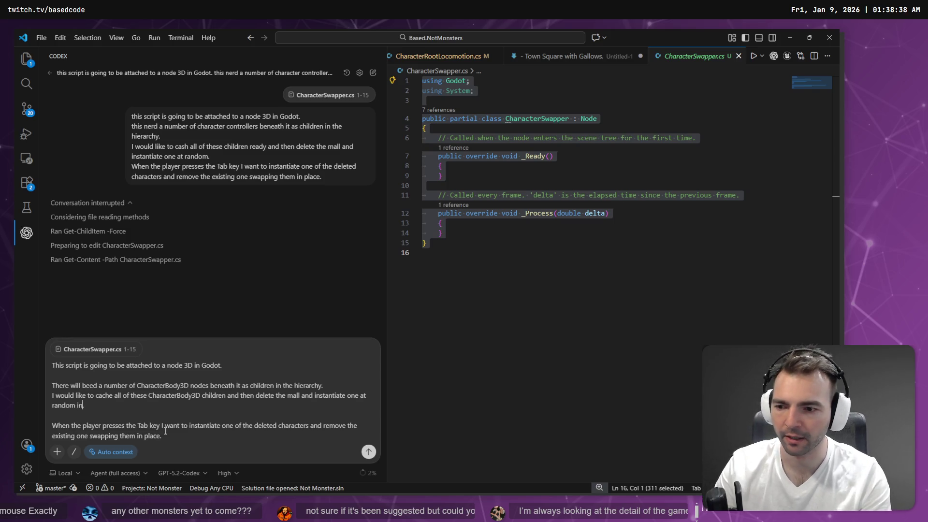
pyautogui.write(' our _Ready.')
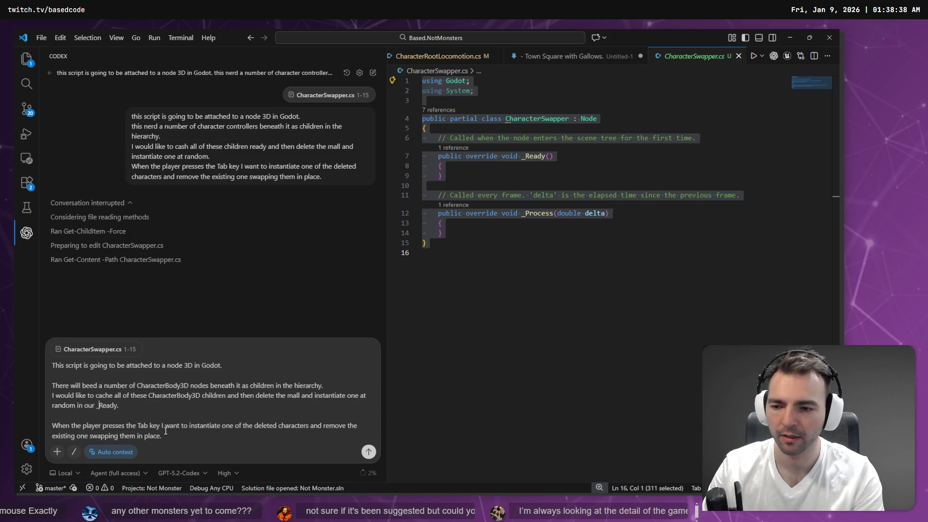
pyautogui.press('BackSpace')
pyautogui.write('method.')
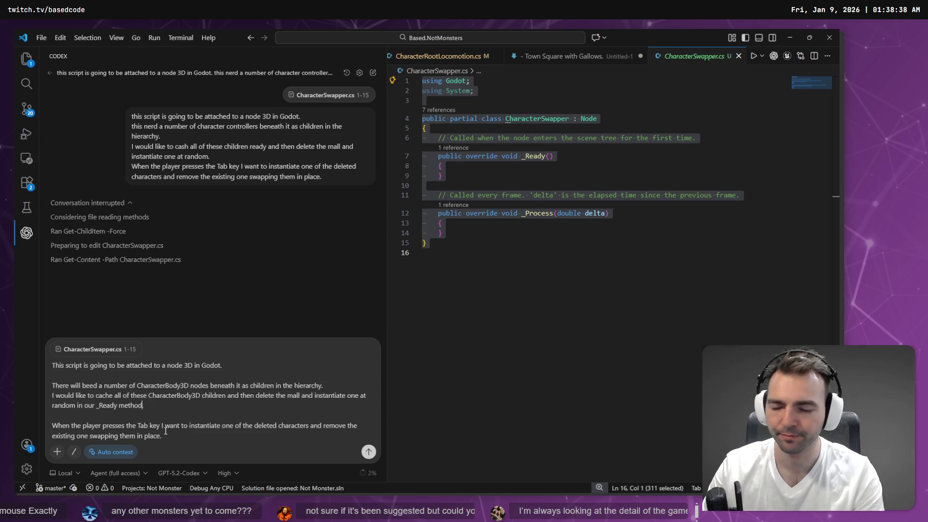
pyautogui.press('Down')
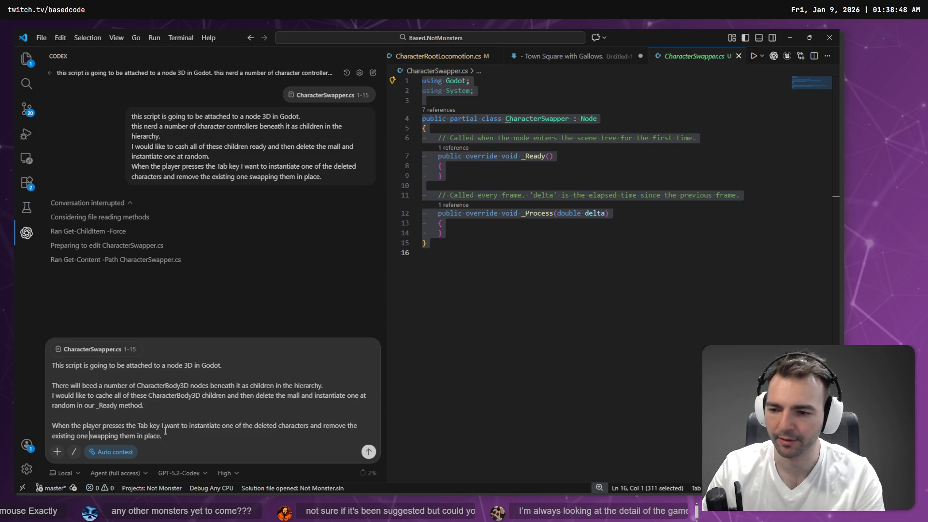
pyautogui.write(',')
pyautogui.press('Return')
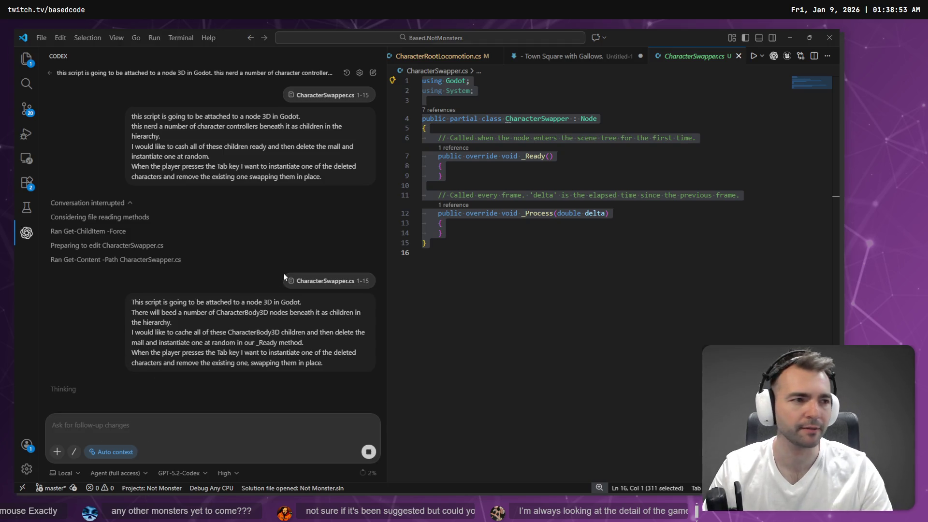
# Switch to Godot's Environment scene with Werewolf, Cyclops and Mummy under CharacterSwapper
pyautogui.hotkey('alt', 'Tab')
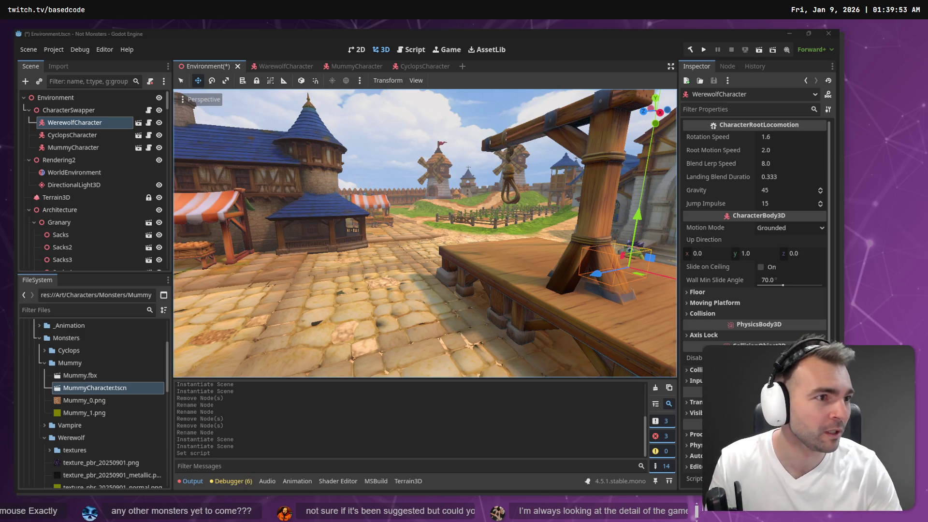
# Pan and zoom the tldraw whiteboard to bring the Lobby box into view
pyautogui.hotkey('alt', 'Tab')
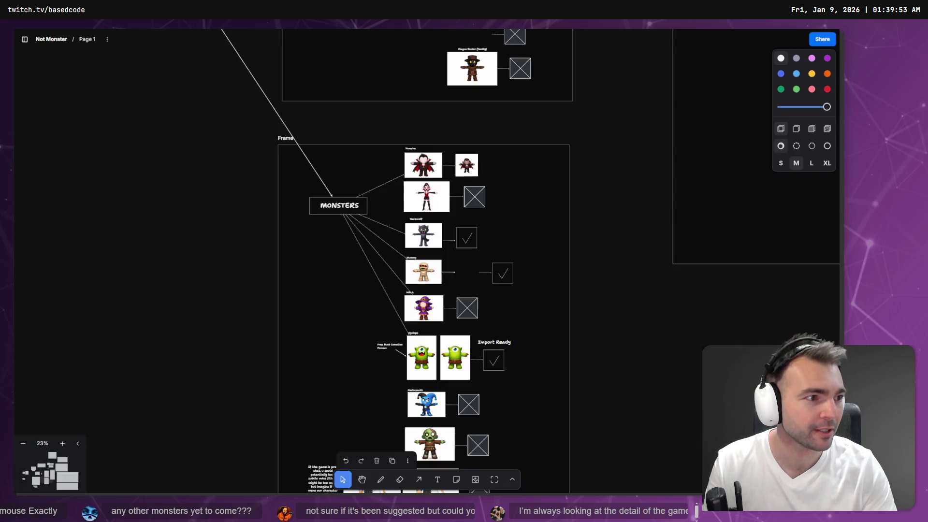
pyautogui.hscroll(-5, 232, 161)
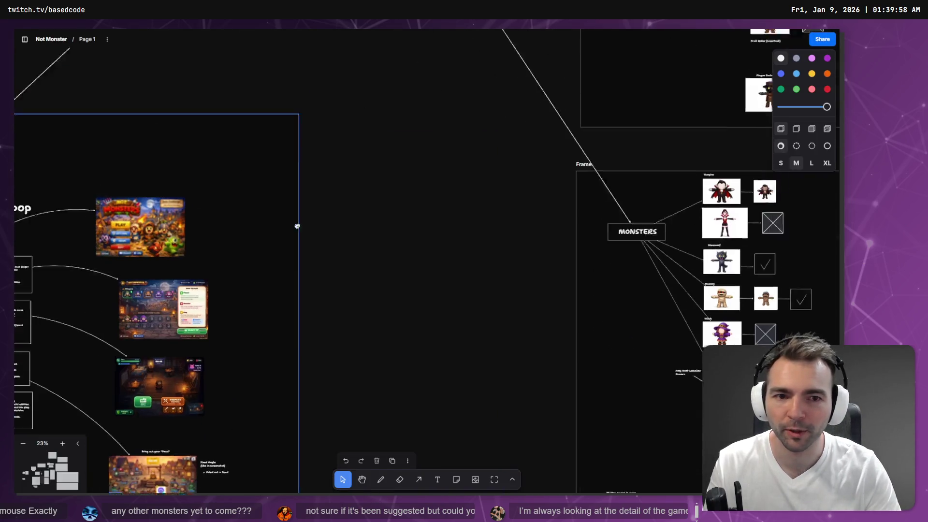
pyautogui.scroll(5, 302, 261)
pyautogui.scroll(3, 414, 191)
pyautogui.scroll(3, 414, 191)
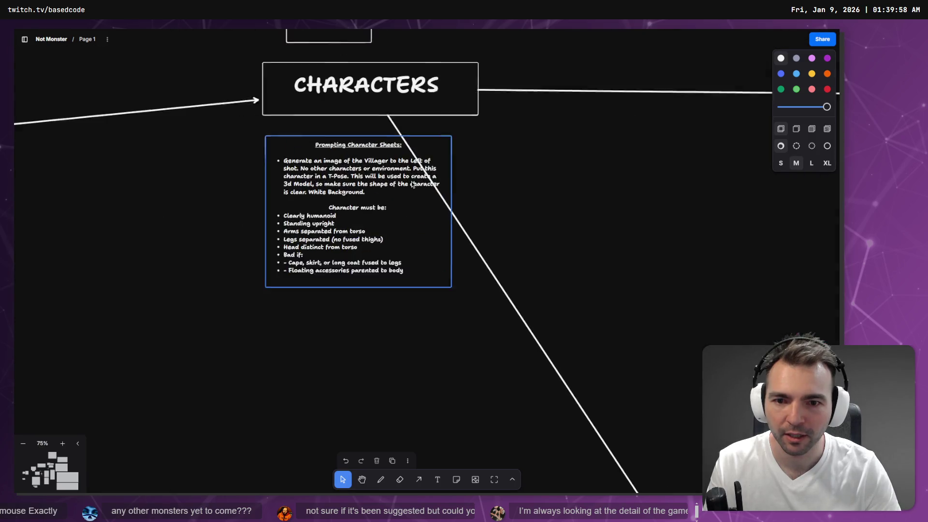
pyautogui.scroll(-5, 478, 242)
pyautogui.hscroll(10, 577, 338)
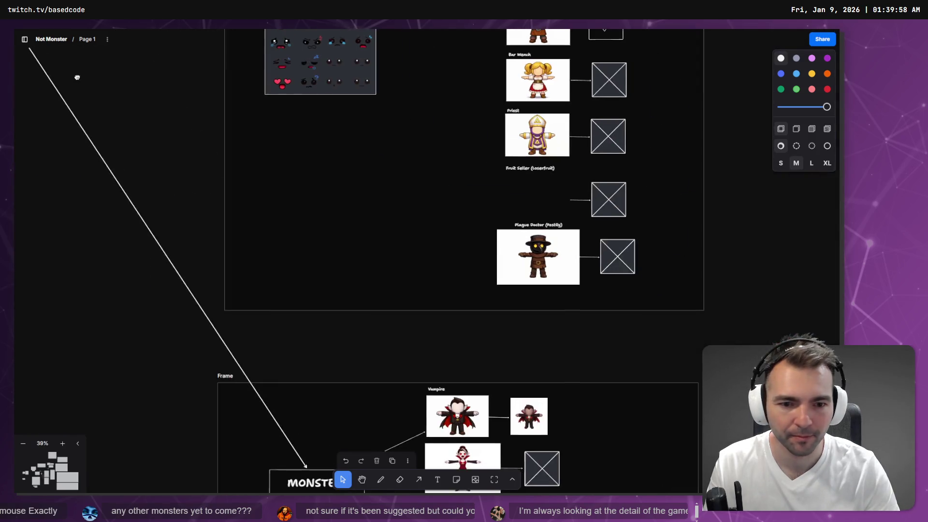
pyautogui.scroll(5, 406, 298)
pyautogui.hscroll(-8, 406, 298)
pyautogui.scroll(-8, 406, 298)
pyautogui.scroll(-10, 319, 261)
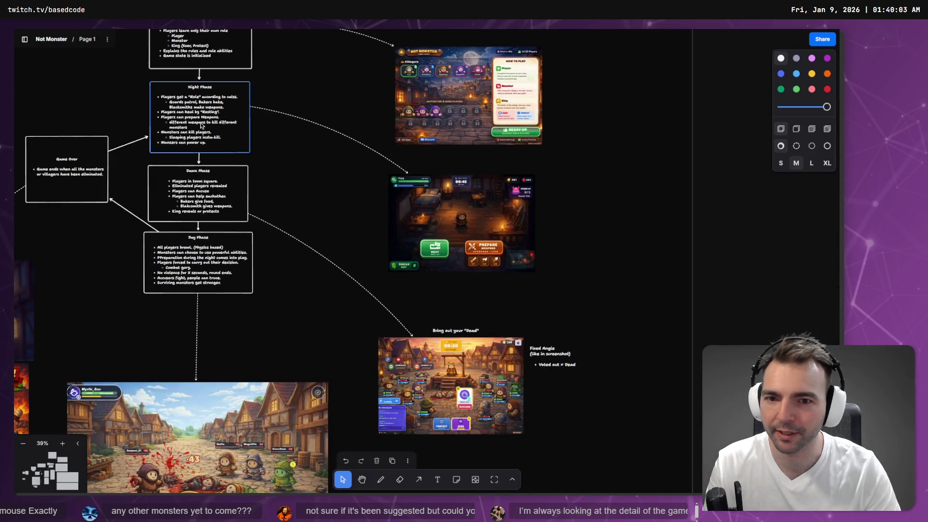
pyautogui.scroll(3, 290, 290)
pyautogui.hscroll(-2, 290, 290)
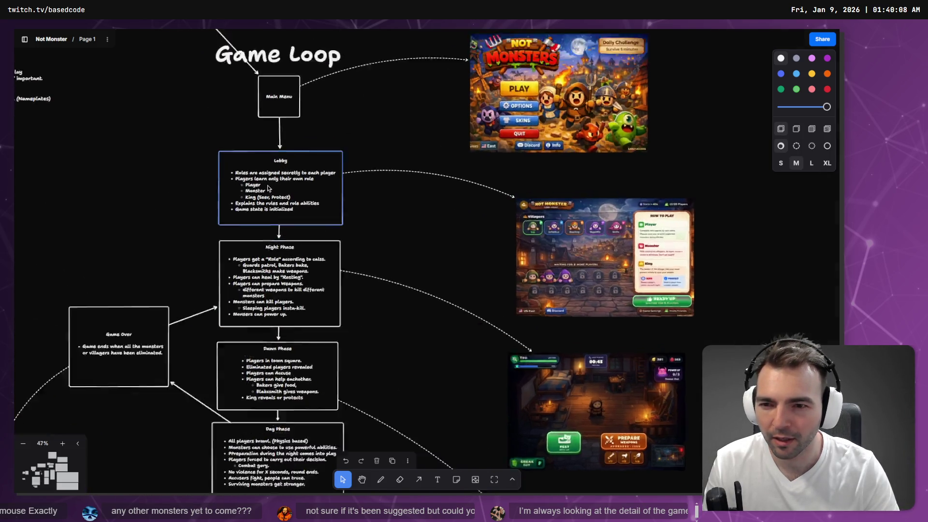
pyautogui.scroll(8, 262, 189)
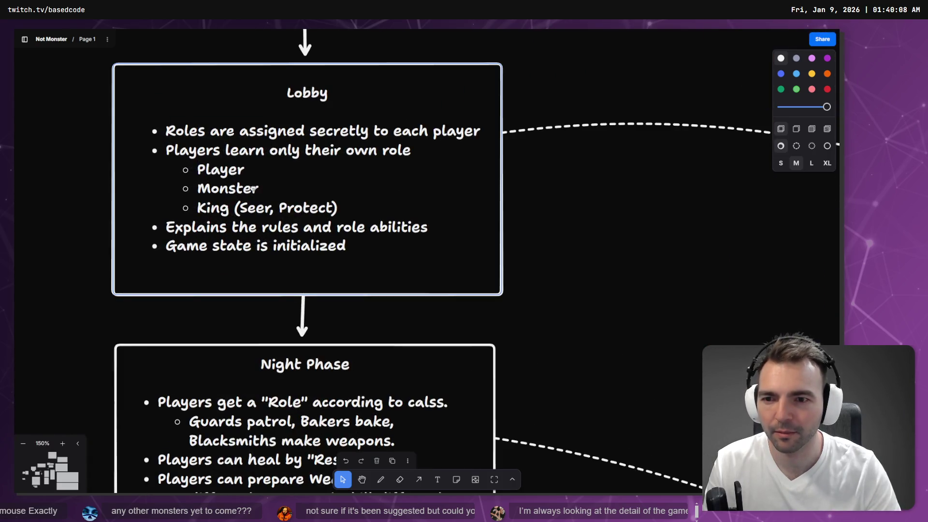
# Add an indented bullet under Monster reading 'All Monsters get Voice Modulation.'
pyautogui.click(227, 193)
pyautogui.doubleClick(227, 193)
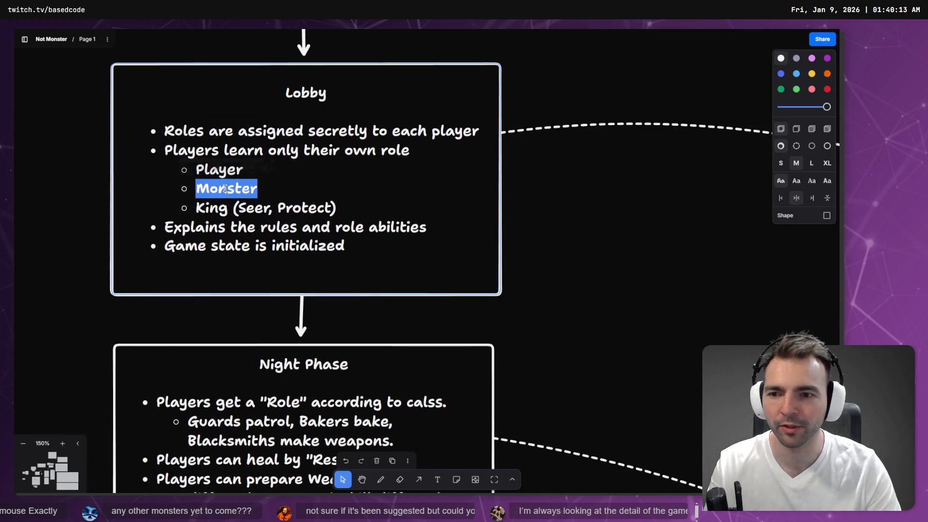
pyautogui.click(260, 190)
pyautogui.press('Return')
pyautogui.press('Tab')
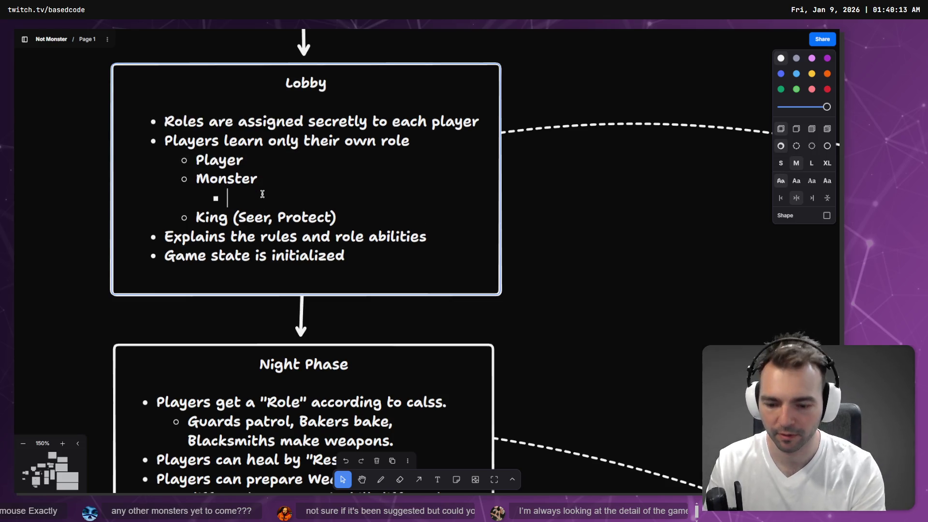
pyautogui.write('All Monsters get V')
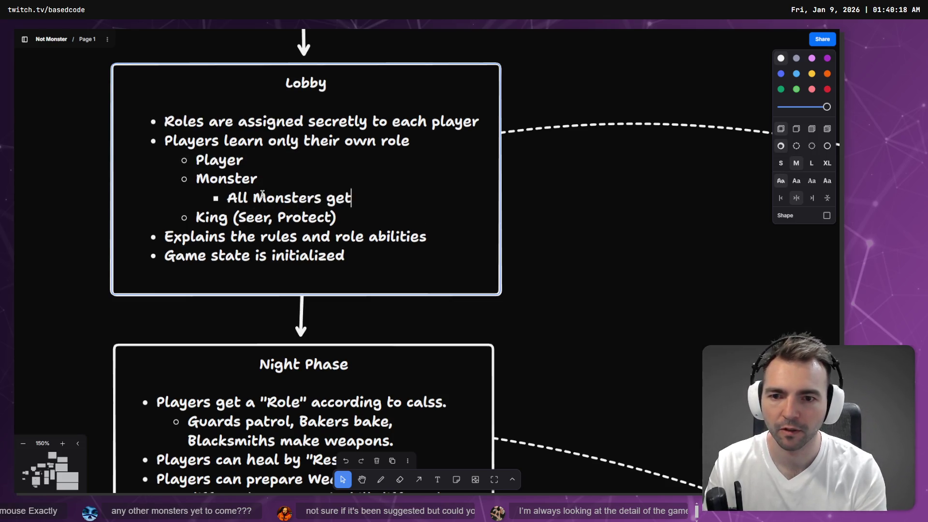
pyautogui.write('o')
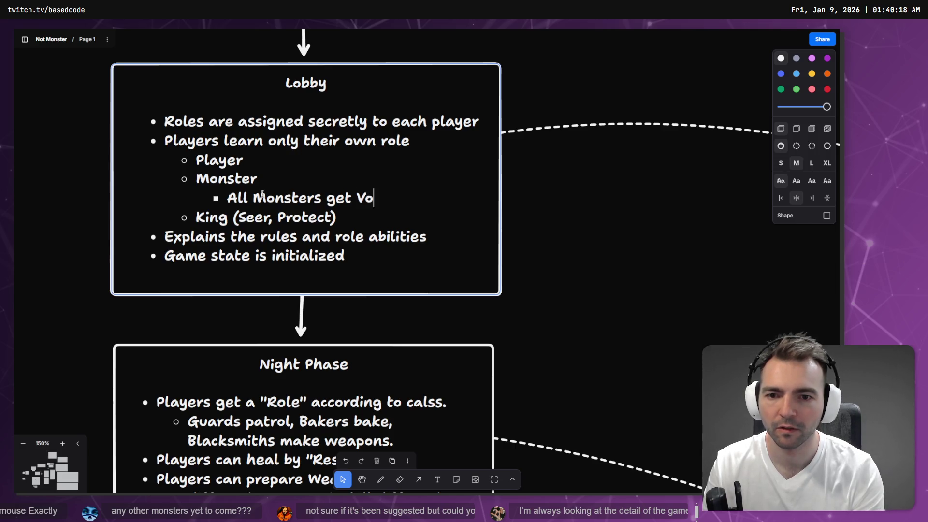
pyautogui.write('ice Modulation.')
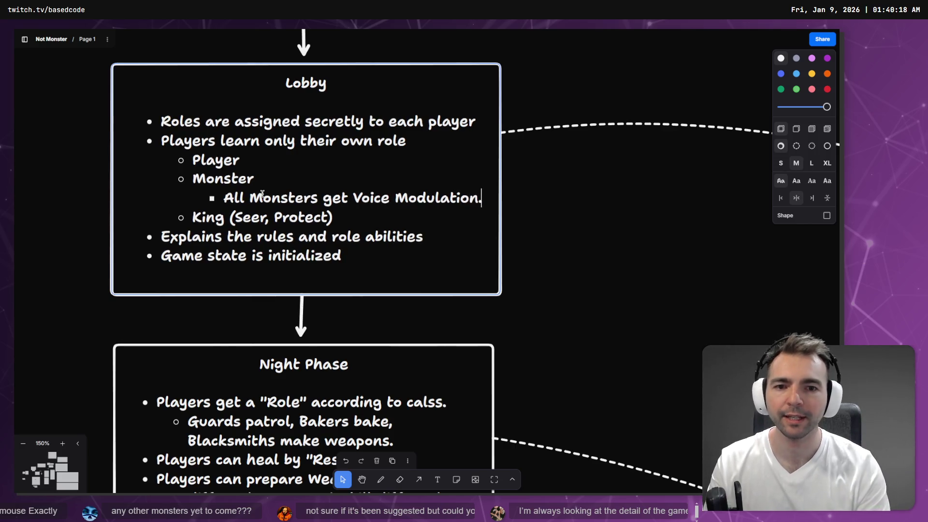
pyautogui.click(599, 223)
pyautogui.scroll(-5, 599, 223)
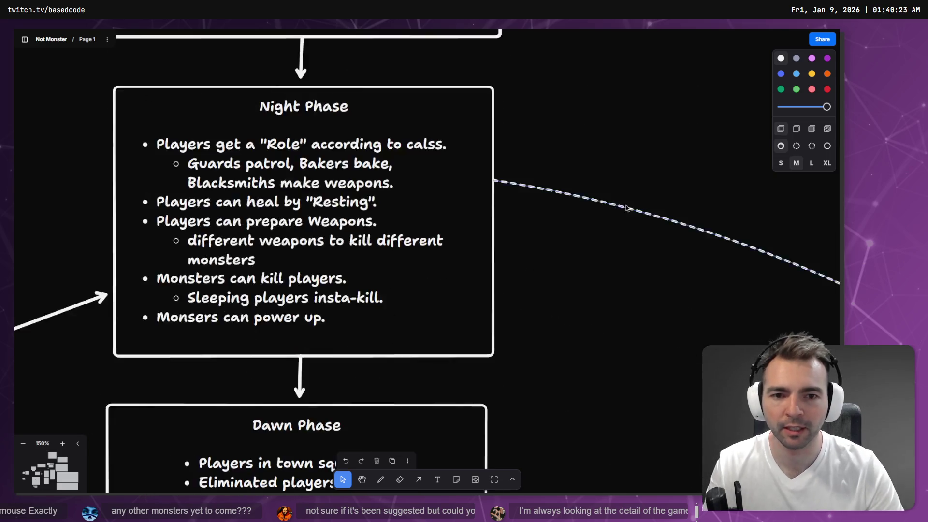
pyautogui.scroll(-10, 599, 222)
pyautogui.moveTo(472, 243); pyautogui.dragTo(229, 257)
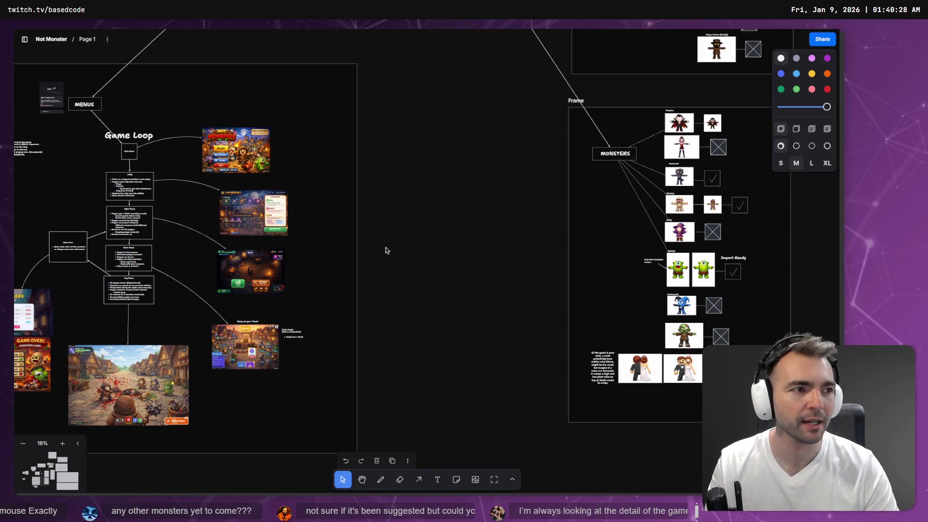
# Select CharacterSwapper in Godot and read Codex's rewritten CharacterSwapper.cs (+106 −5) to the end
pyautogui.hotkey('alt', 'Tab')
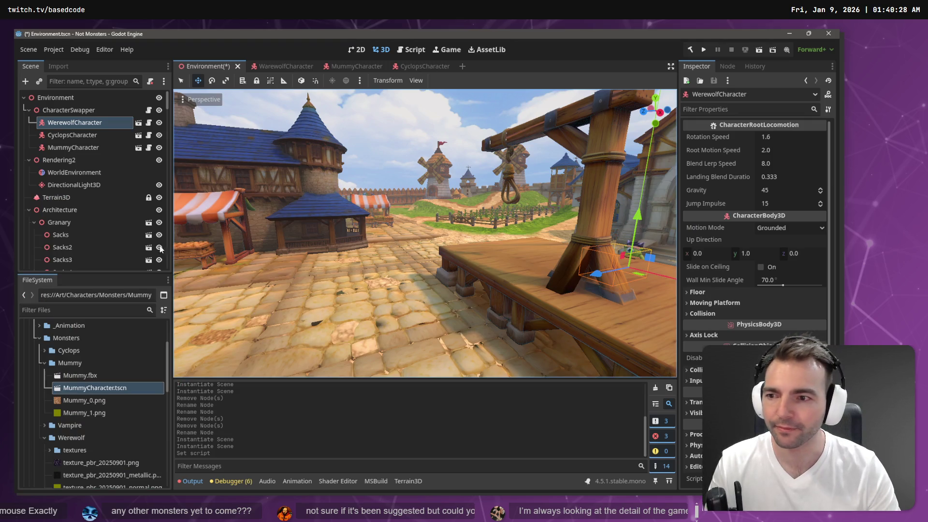
pyautogui.click(90, 110)
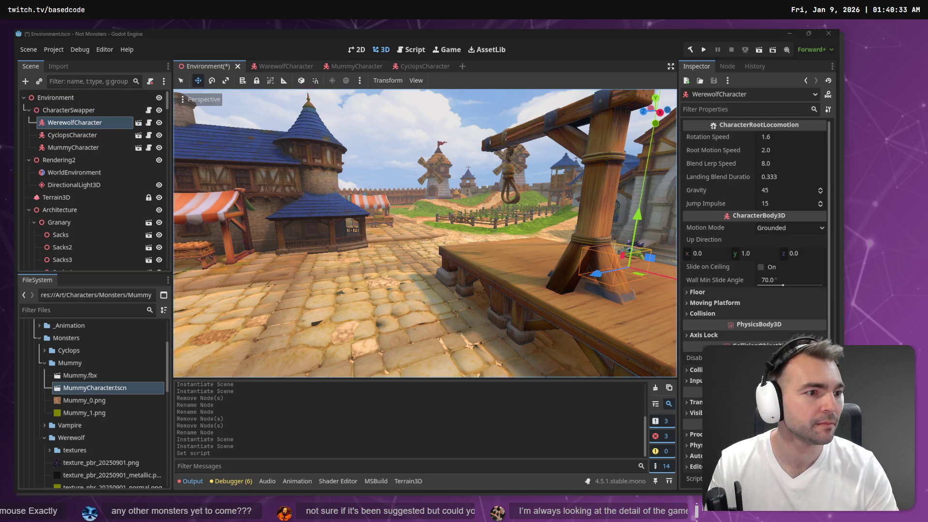
pyautogui.hotkey('alt', 'Tab')
pyautogui.click(649, 263)
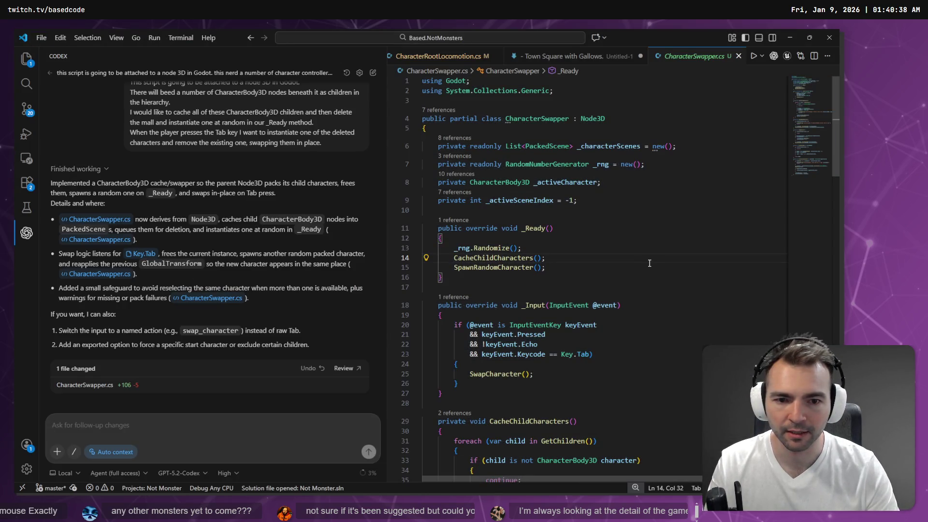
pyautogui.click(491, 215)
pyautogui.scroll(-2, 522, 236)
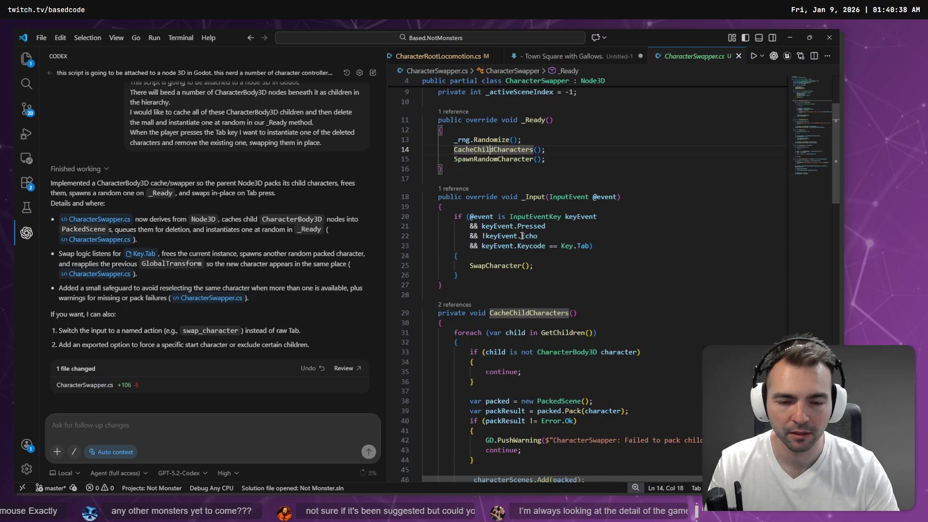
pyautogui.scroll(-2, 634, 293)
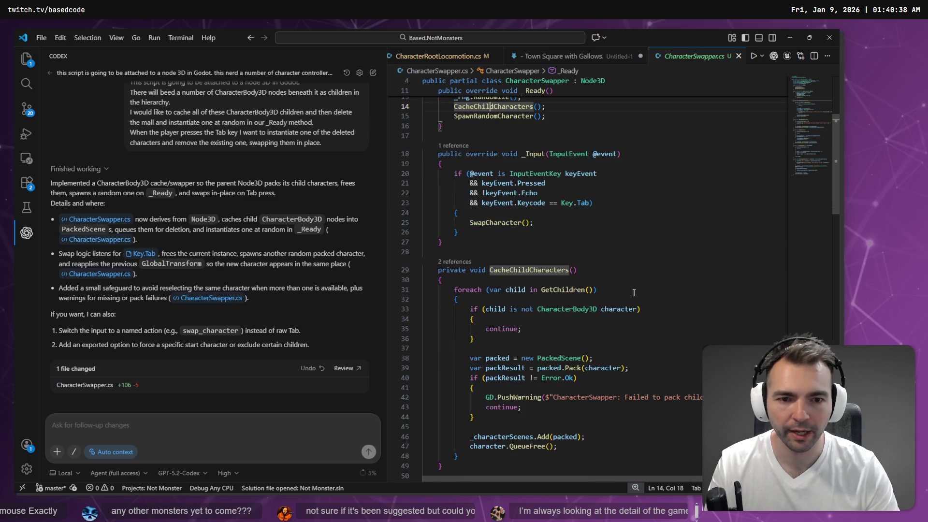
pyautogui.scroll(-2, 634, 292)
pyautogui.scroll(-10, 636, 291)
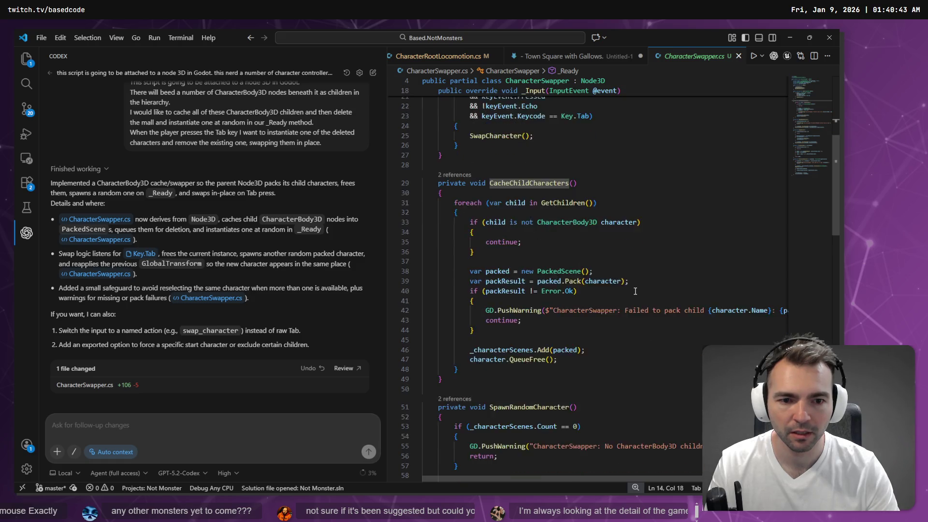
pyautogui.scroll(-20, 635, 291)
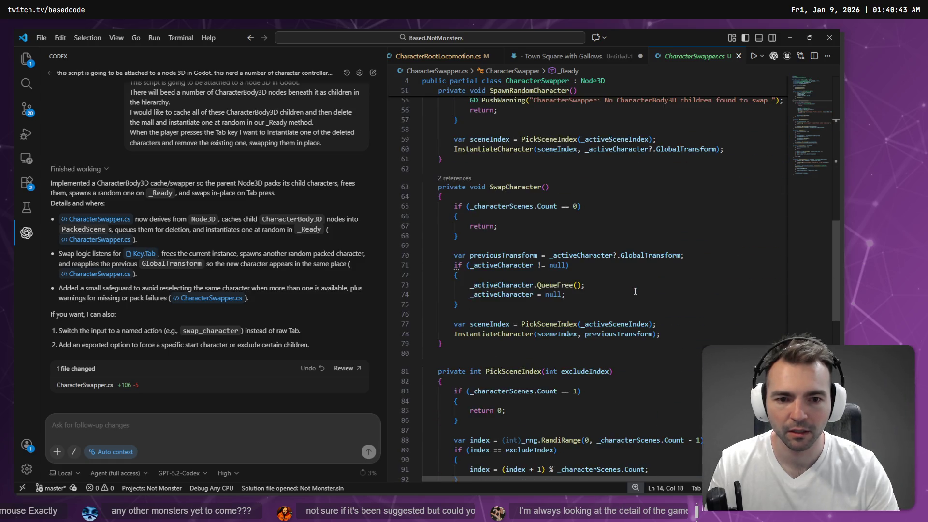
pyautogui.click(635, 291)
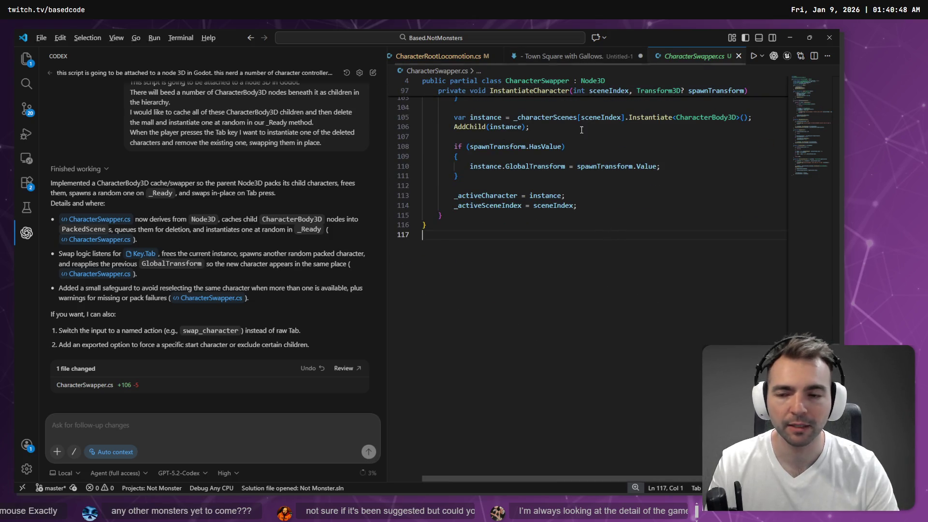
pyautogui.hotkey('alt', 'Tab')
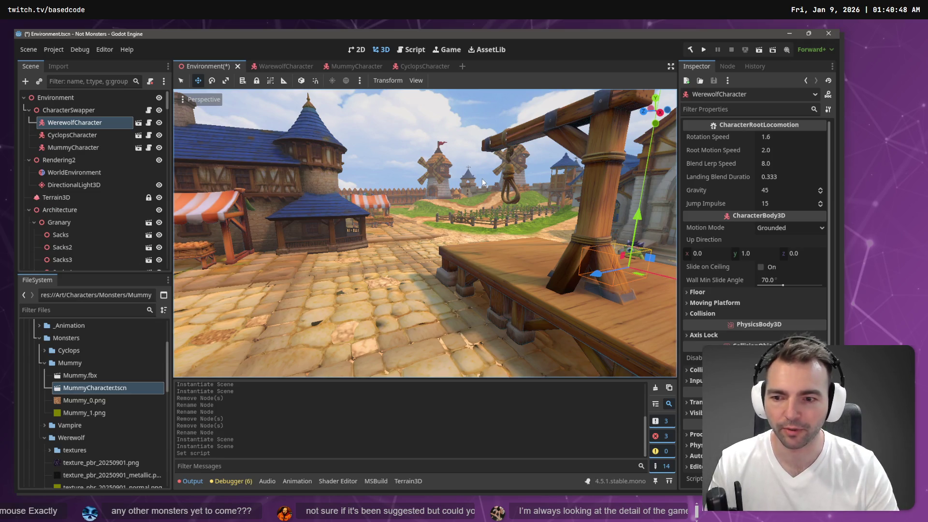
# Select CharacterSwapper, then save the Environment scene and run the project with F5
pyautogui.click(107, 111)
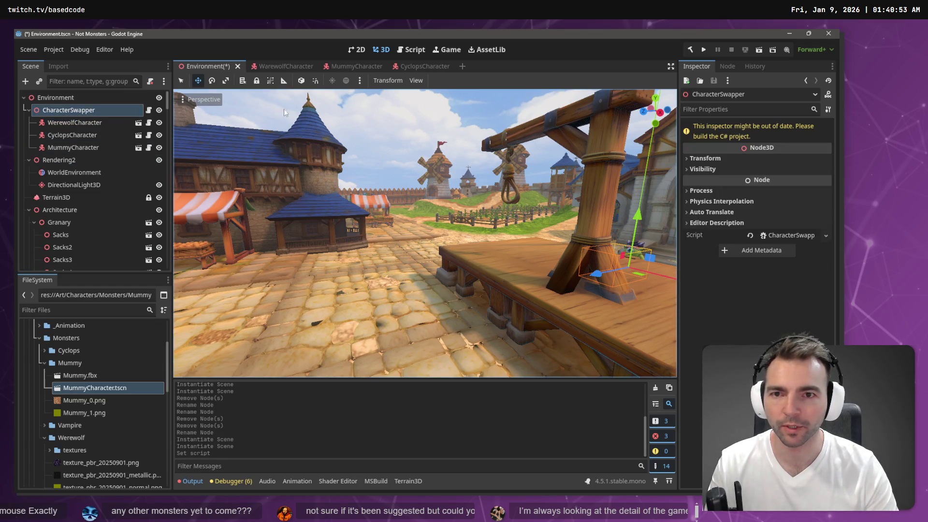
pyautogui.press('F5')
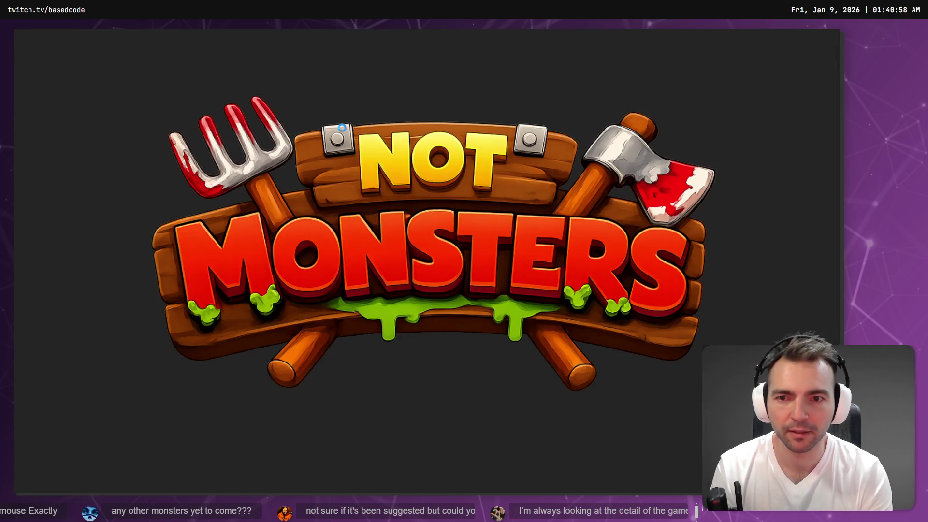
# Walk the cyclops forward and back in the town square, then stop the test run
pyautogui.press('w')
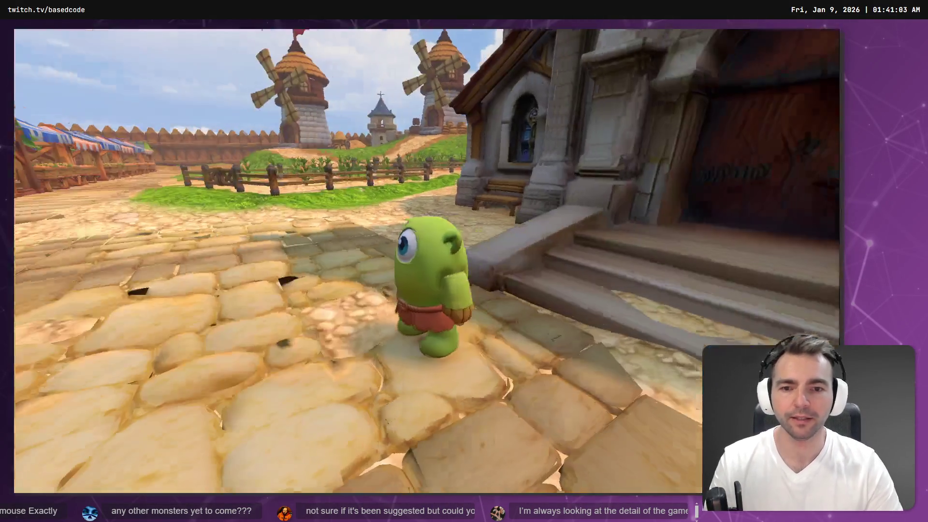
pyautogui.press('s')
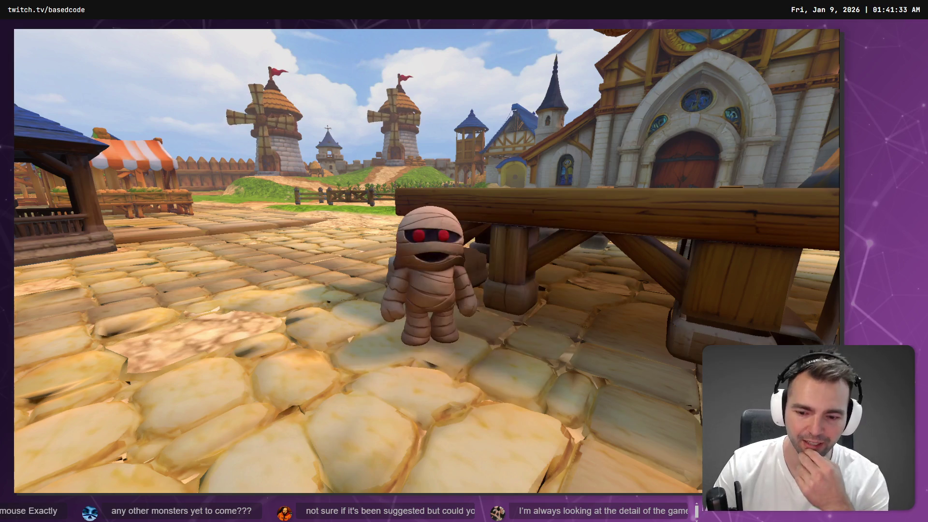
pyautogui.press('F8')
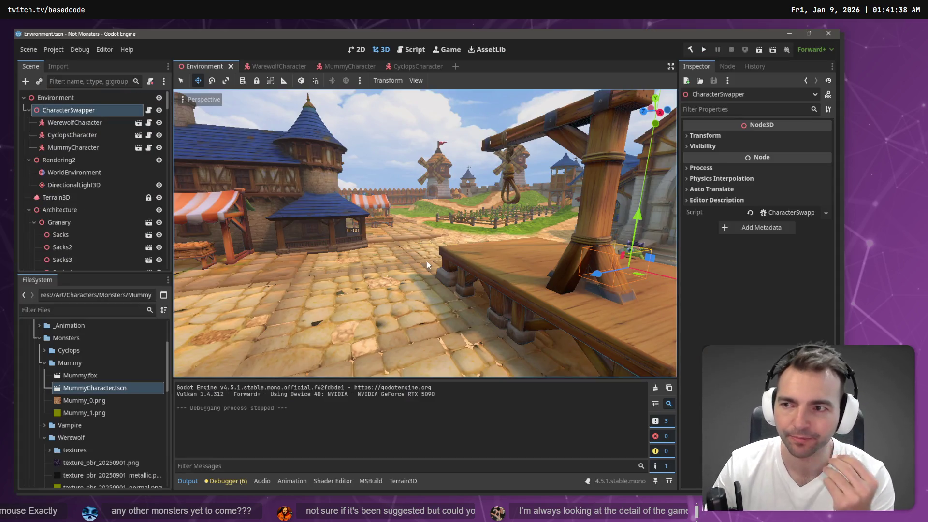
pyautogui.hotkey('alt', 'Tab')
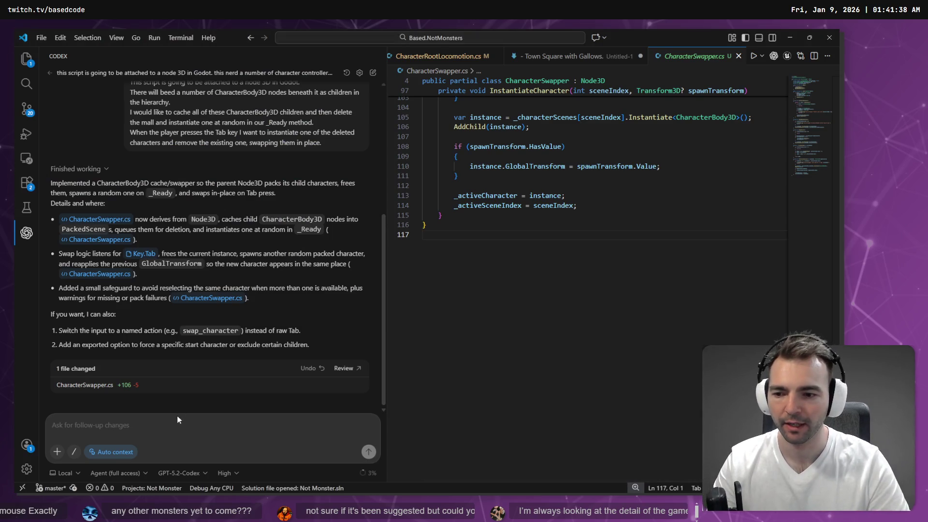
pyautogui.hotkey('alt', 'Tab')
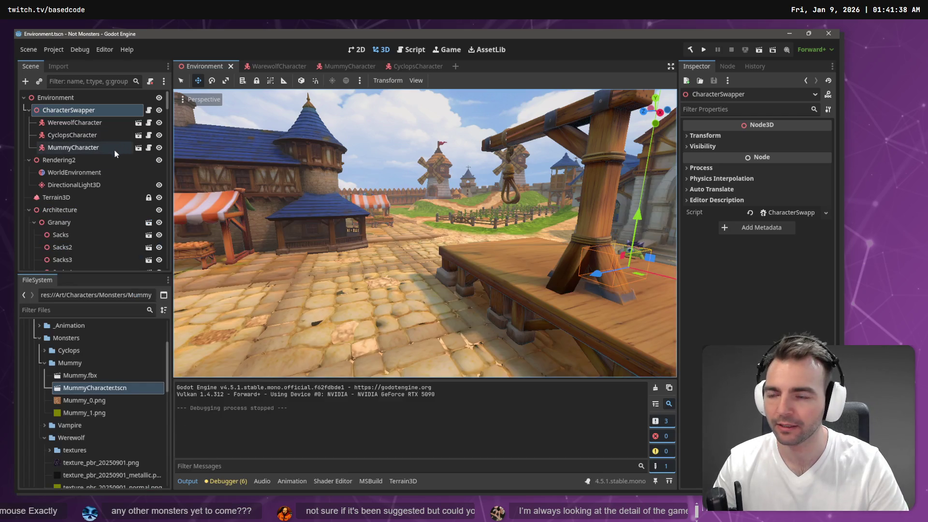
# Cut CameraLookController from WerewolfCharacter and paste it under CharacterSwapper in Environment
pyautogui.click(139, 124)
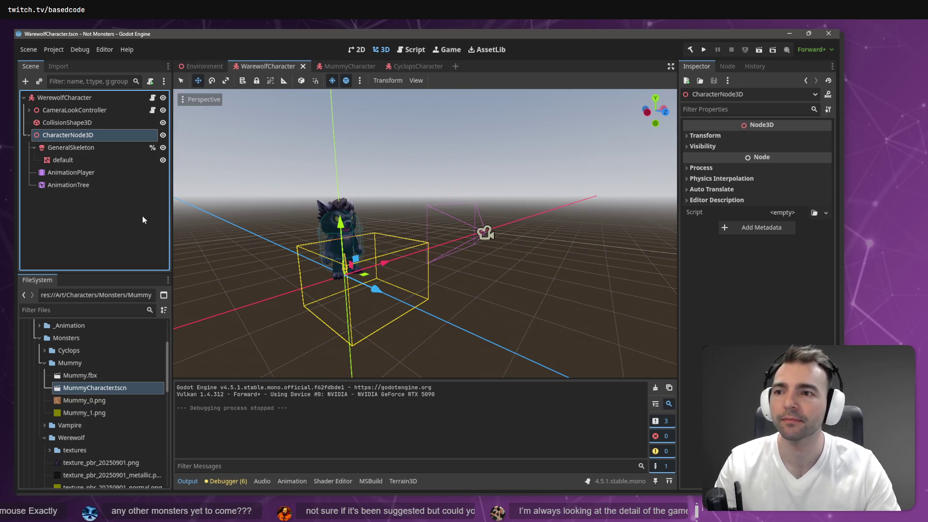
pyautogui.click(88, 110)
pyautogui.hotkey('ctrl', 'x')
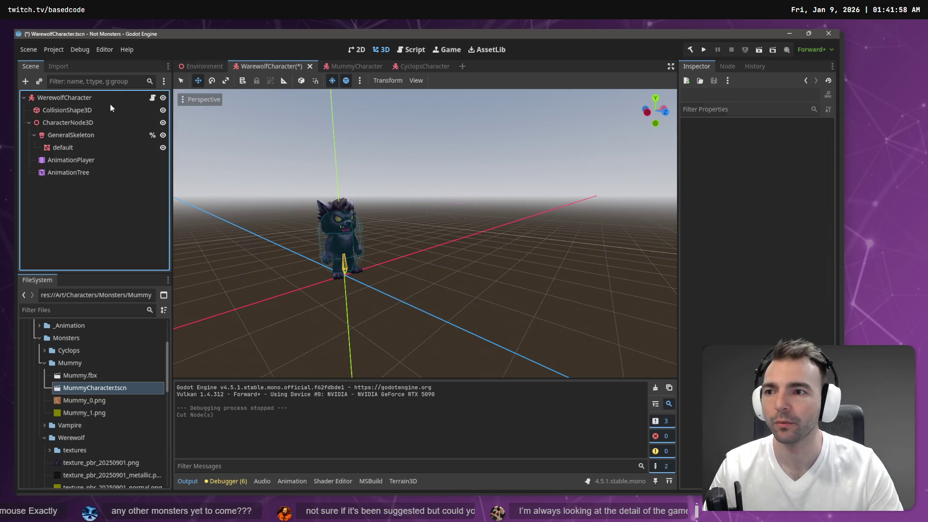
pyautogui.click(206, 70)
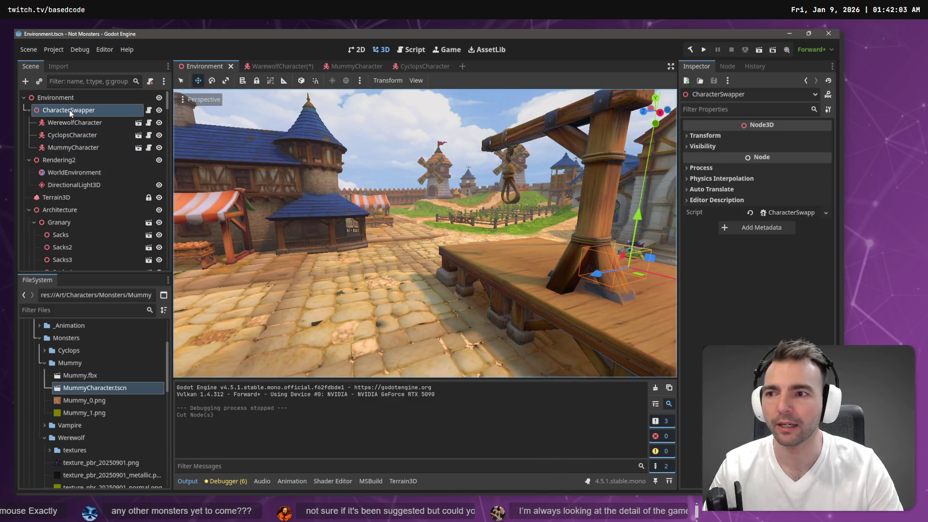
pyautogui.click(69, 109)
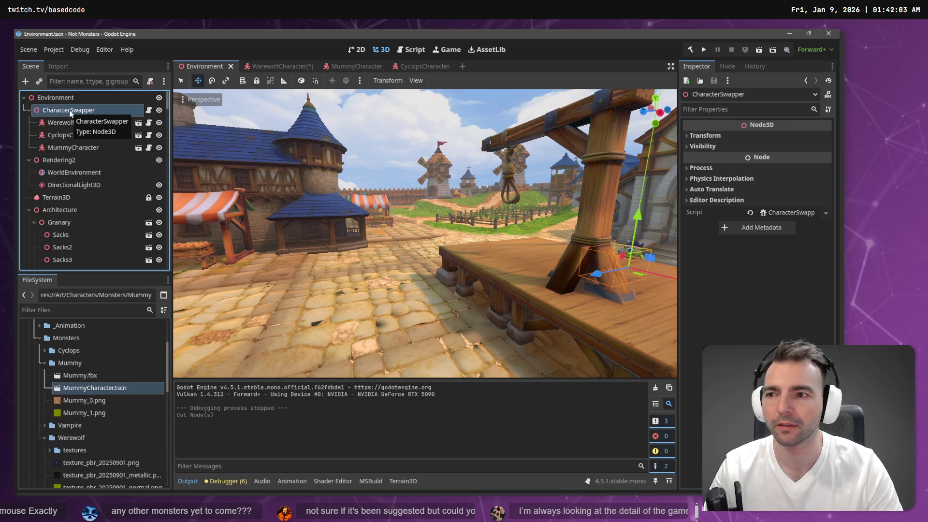
pyautogui.hotkey('ctrl', 'v')
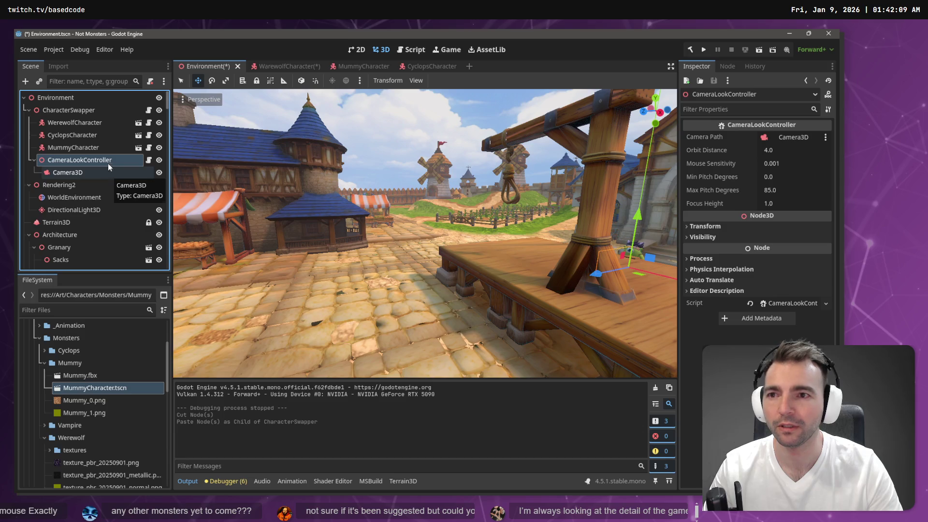
# Save the werewolf scene and delete the mummy's CameraLookController
pyautogui.click(283, 66)
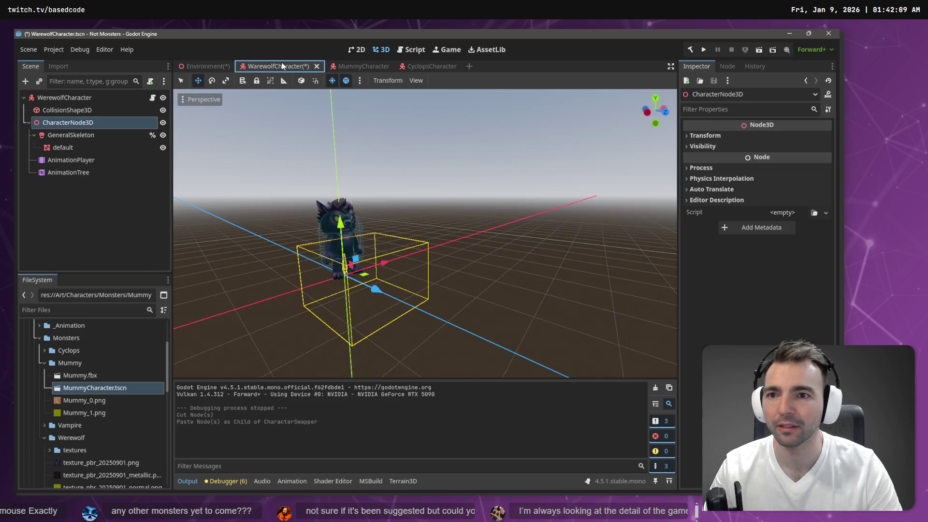
pyautogui.hotkey('ctrl', 's')
pyautogui.click(346, 66)
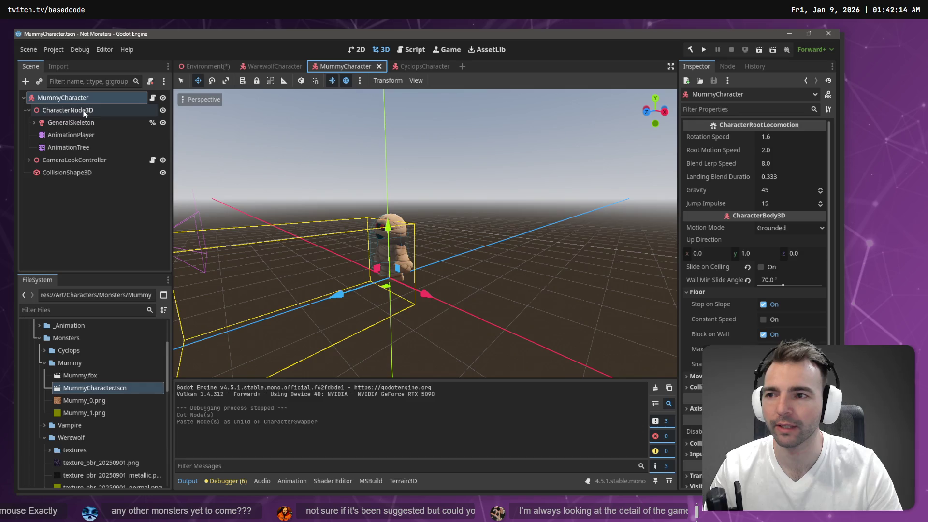
pyautogui.click(80, 162)
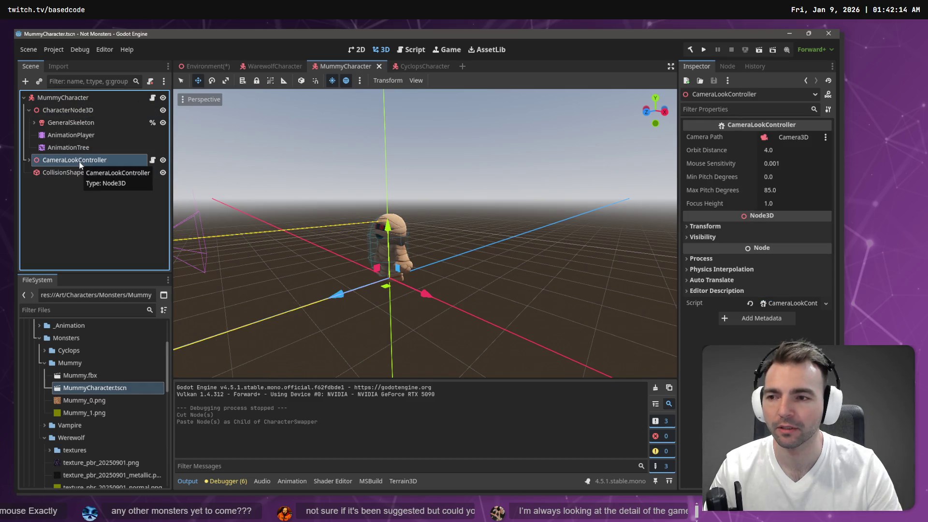
pyautogui.press('Delete')
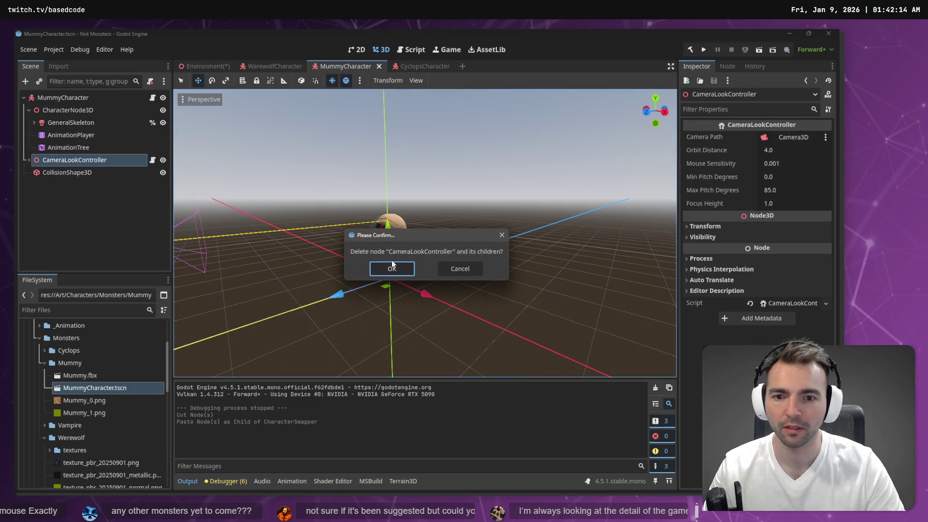
pyautogui.click(392, 265)
# Delete the cyclops's CameraLookController, save the cyclops scene, then save Environment
pyautogui.click(421, 66)
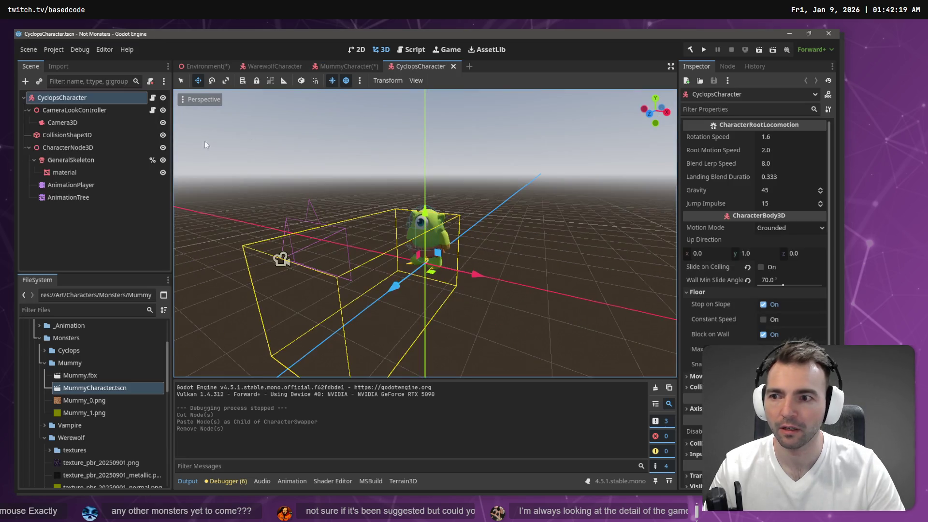
pyautogui.click(74, 109)
pyautogui.press('Delete')
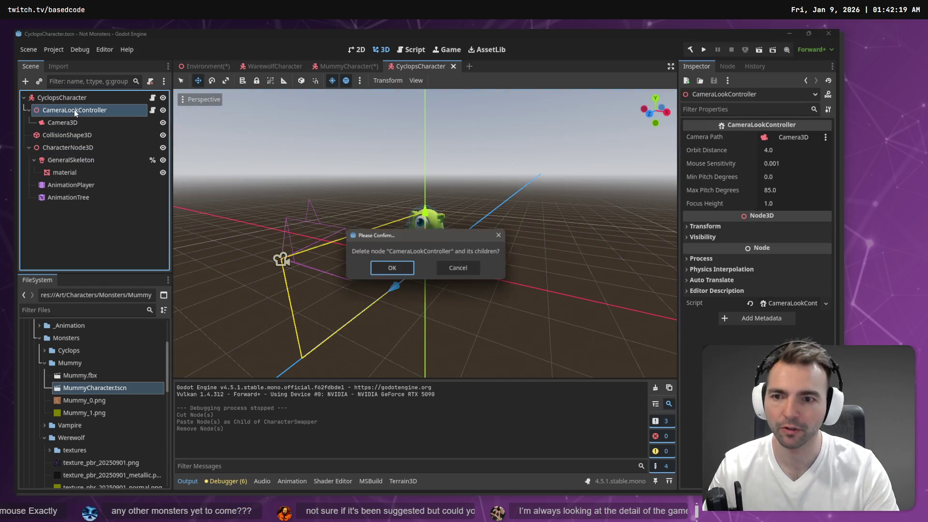
pyautogui.click(397, 269)
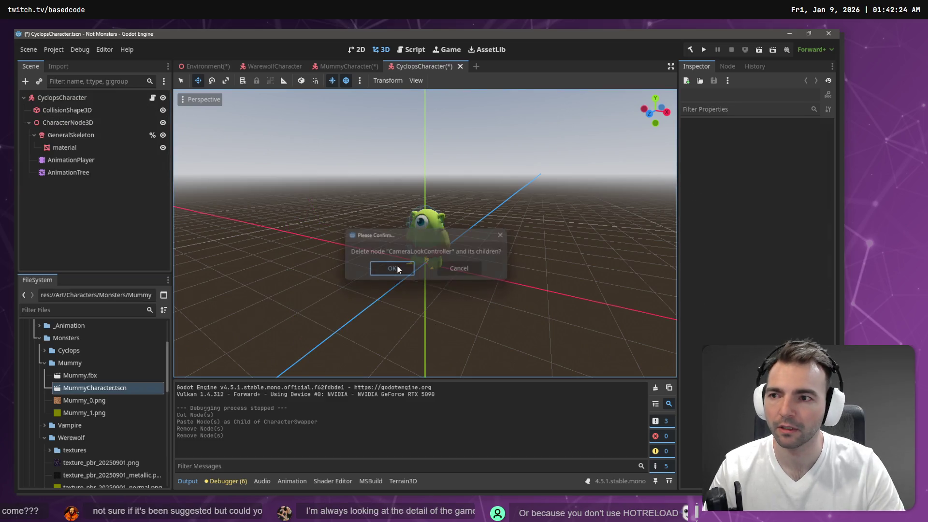
pyautogui.hotkey('ctrl', 's')
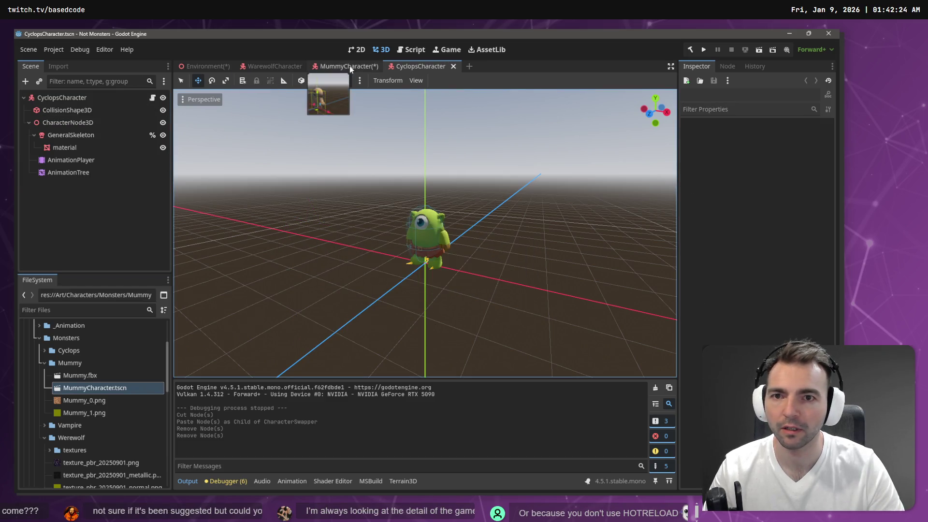
pyautogui.click(349, 66)
pyautogui.click(203, 71)
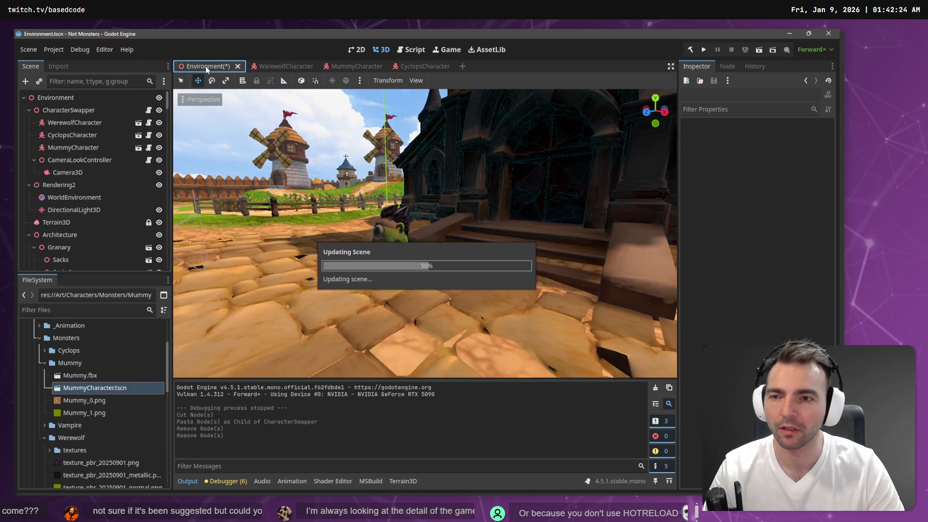
pyautogui.hotkey('ctrl', 's')
# Run the game, swap characters in the town square, then switch to VS Code
pyautogui.press('F5')
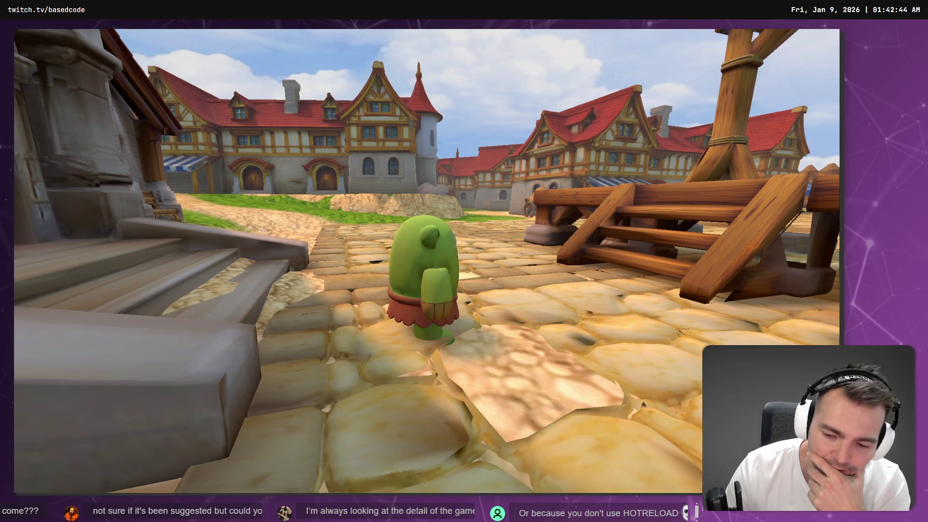
pyautogui.press('F8')
pyautogui.hotkey('alt', 'Tab')
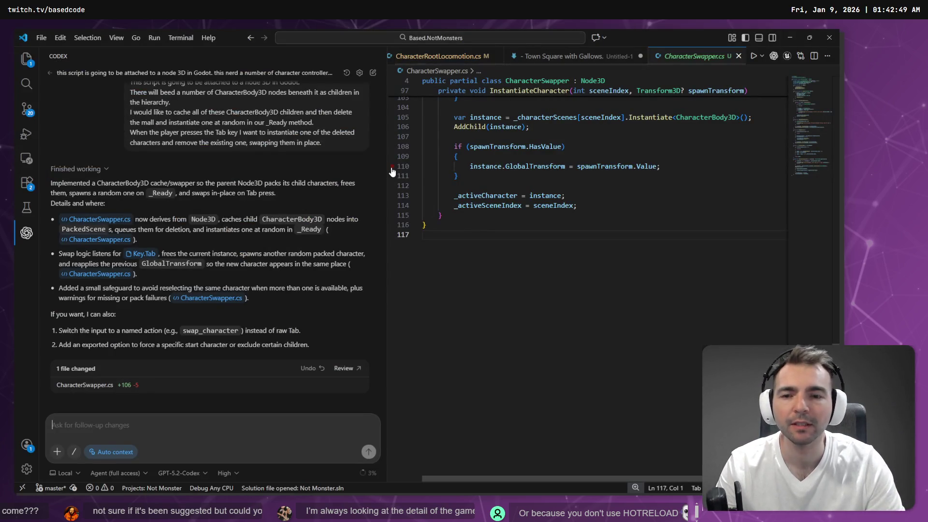
# Undo the CameraLookController removal in the Werewolf, Mummy and Cyclops scenes
pyautogui.hotkey('alt', 'Tab')
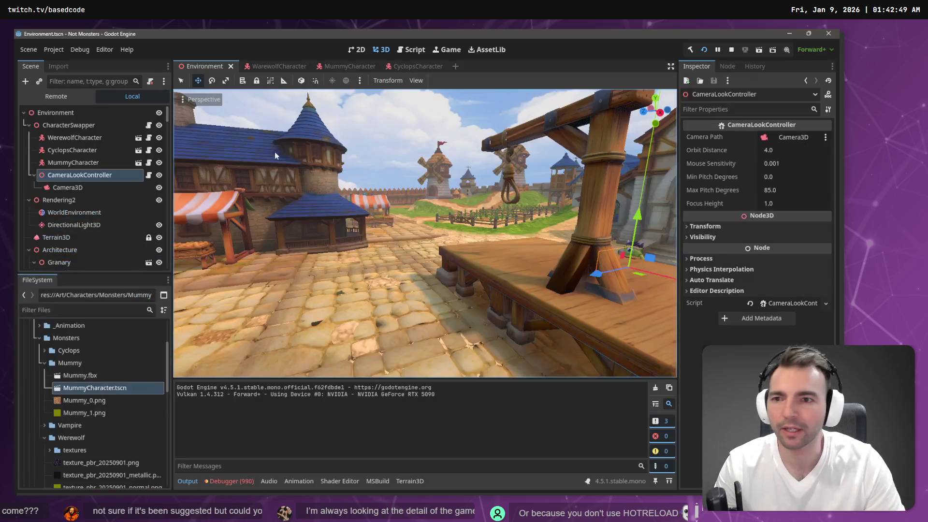
pyautogui.click(259, 65)
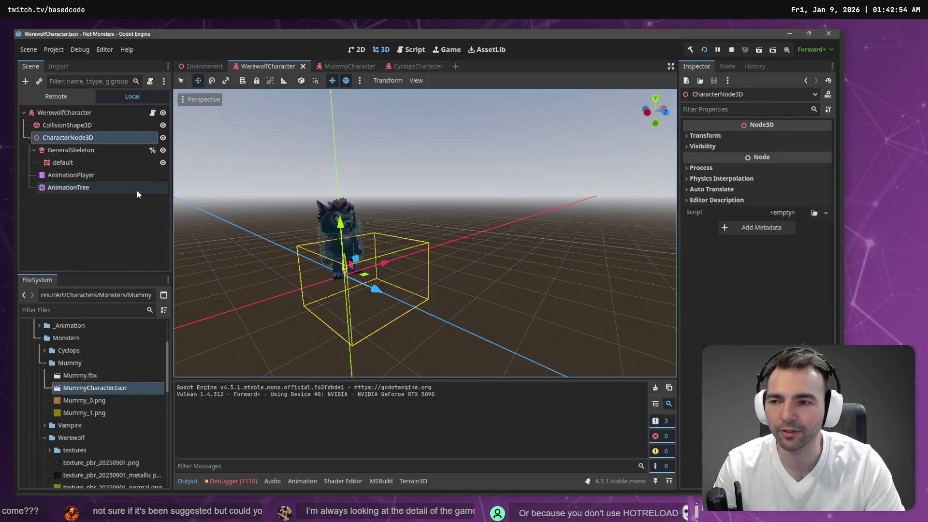
pyautogui.hotkey('ctrl', 'z')
pyautogui.click(360, 65)
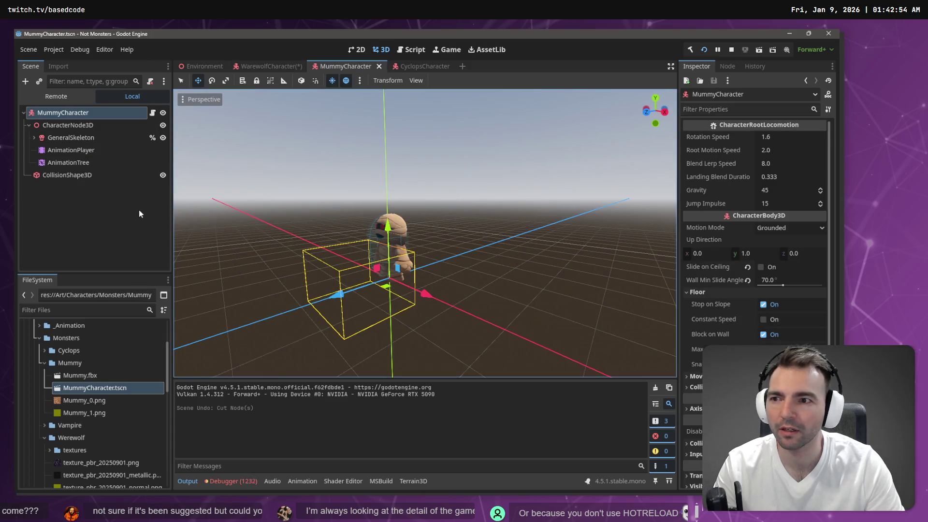
pyautogui.hotkey('ctrl', 'z')
pyautogui.click(419, 67)
pyautogui.hotkey('ctrl', 'z')
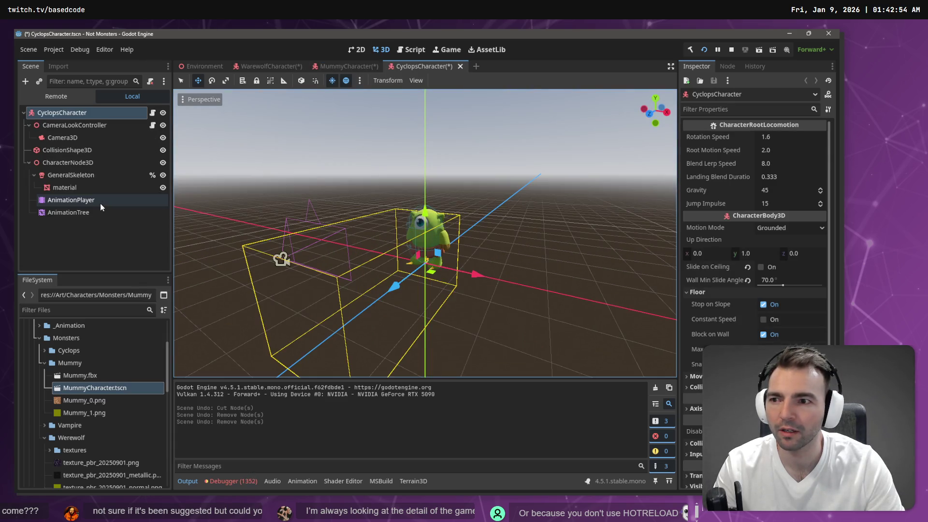
# Open the CharacterRootLocomotion.cs script attached to the CyclopsCharacter root node
pyautogui.click(109, 257)
pyautogui.click(91, 112)
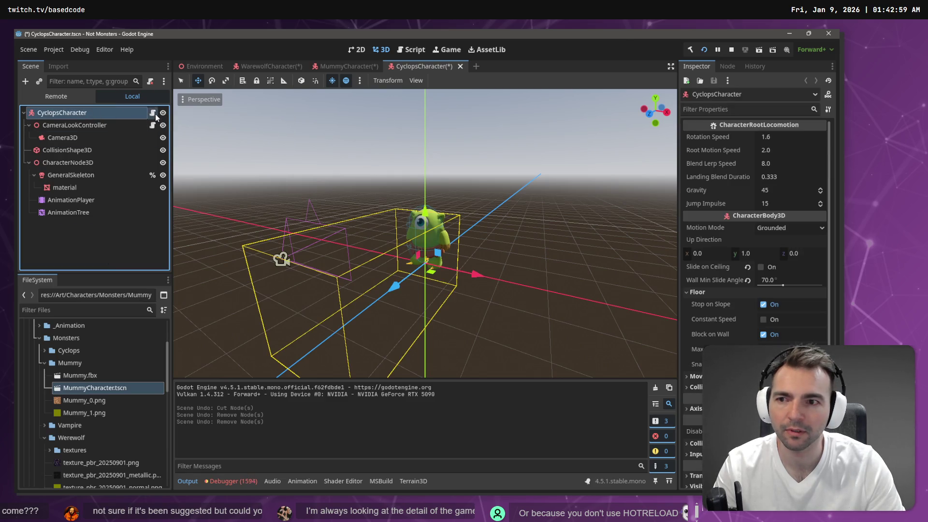
pyautogui.click(153, 112)
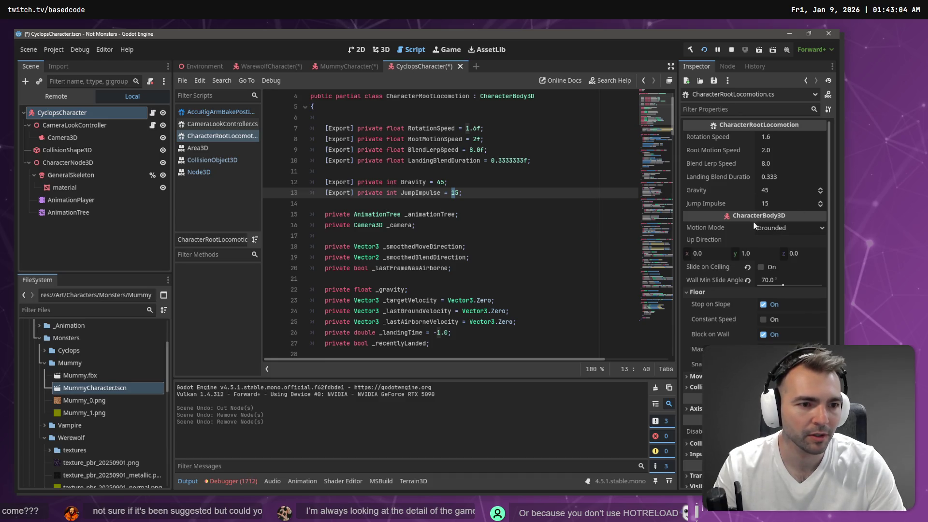
# Inspect the _camera field and its GetNodeOrNull lookup of CameraLookController/Camera3D in _Ready
pyautogui.scroll(-2, 747, 181)
pyautogui.scroll(2, 745, 191)
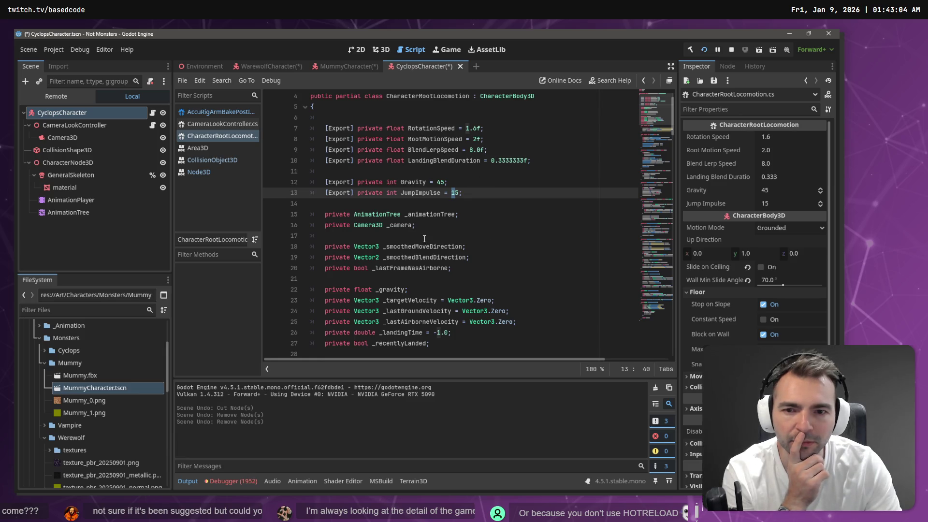
pyautogui.doubleClick(399, 225)
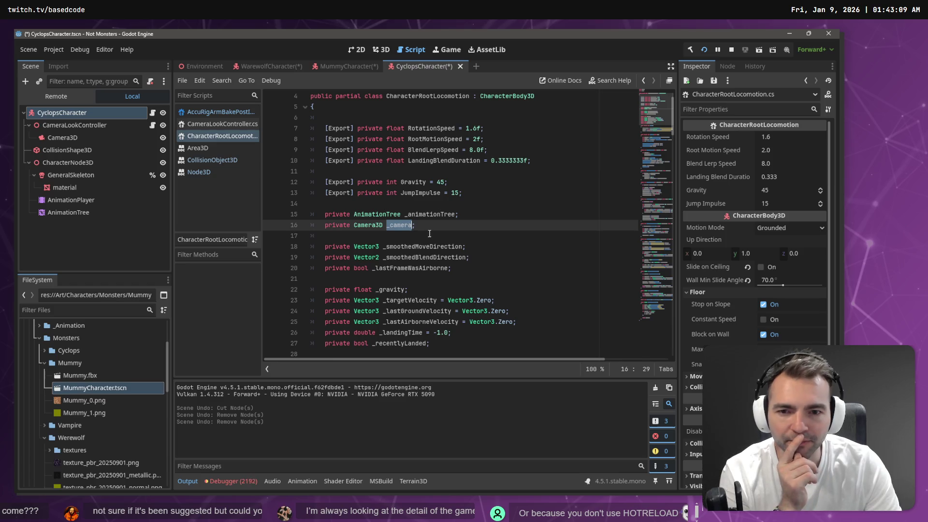
pyautogui.scroll(-6, 429, 232)
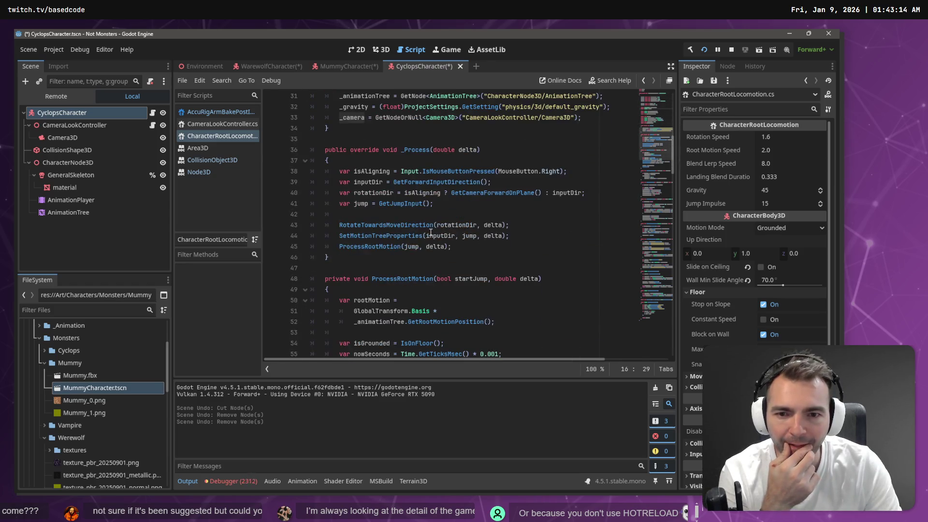
pyautogui.scroll(7, 404, 225)
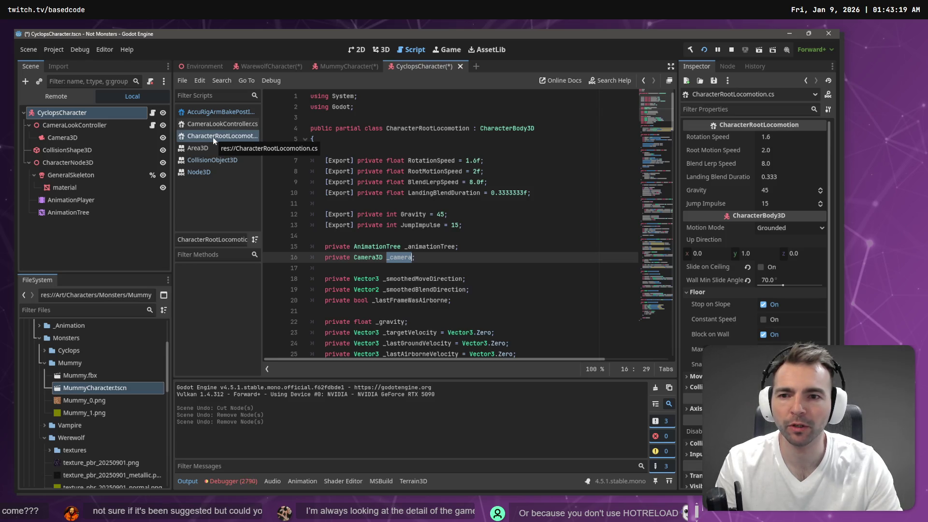
# Paste the CharacterRootLocomotion class name into the Codex prompt and dictate the camera-rotation request
pyautogui.hotkey('alt', 'Tab')
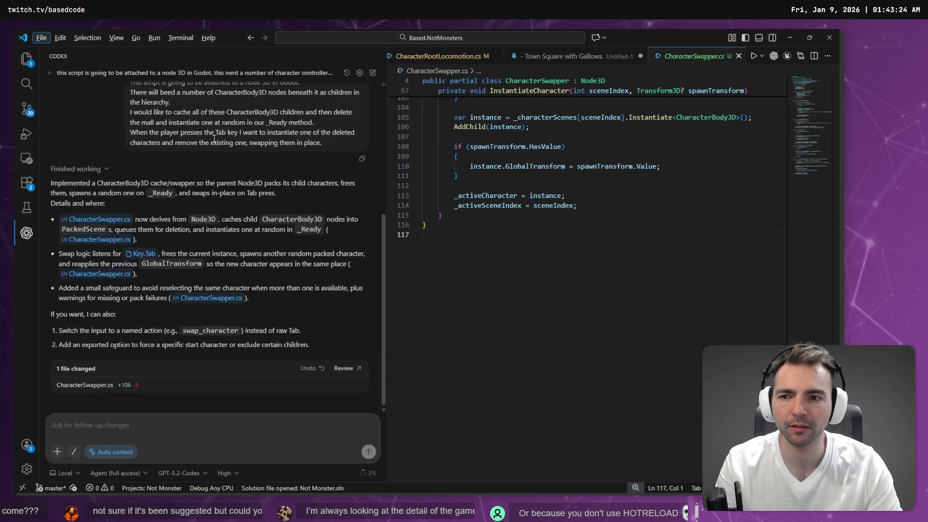
pyautogui.press('super+h')
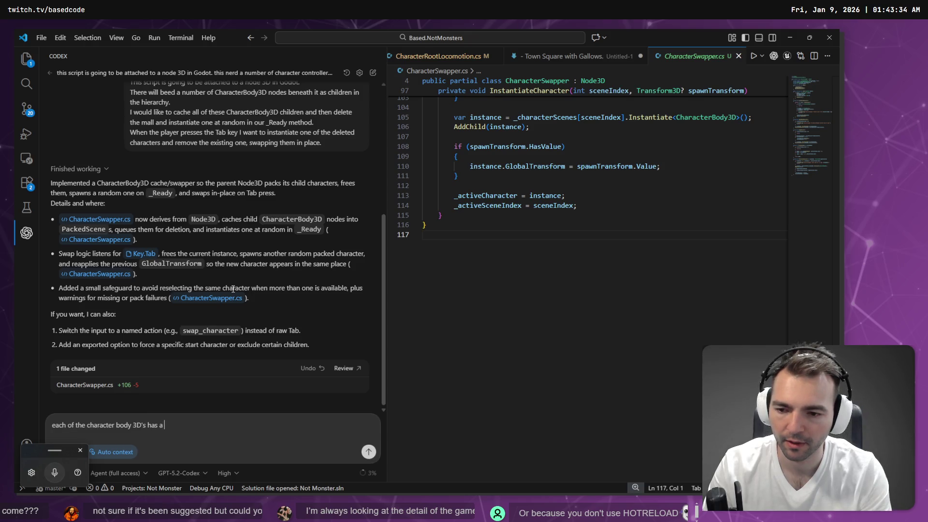
pyautogui.hotkey('alt', 'Tab')
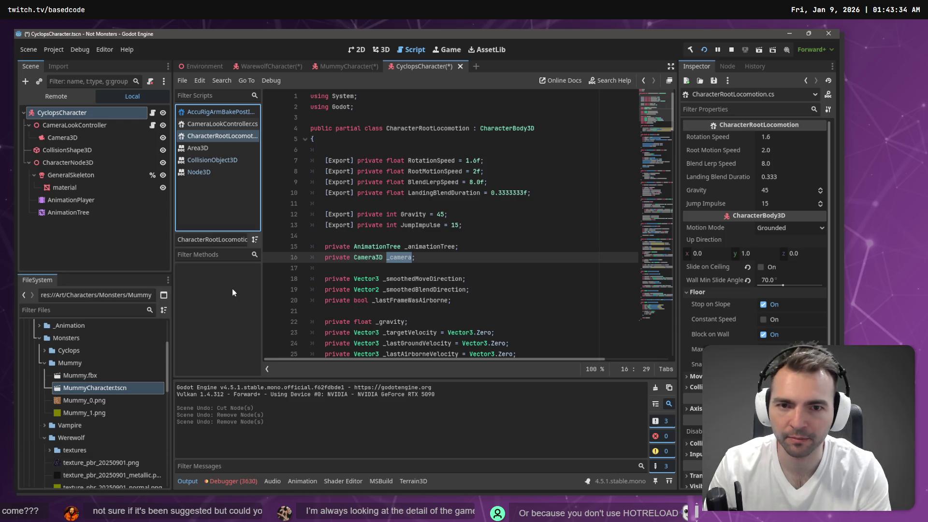
pyautogui.doubleClick(421, 129)
pyautogui.hotkey('ctrl', 'c')
pyautogui.hotkey('alt', 'Tab')
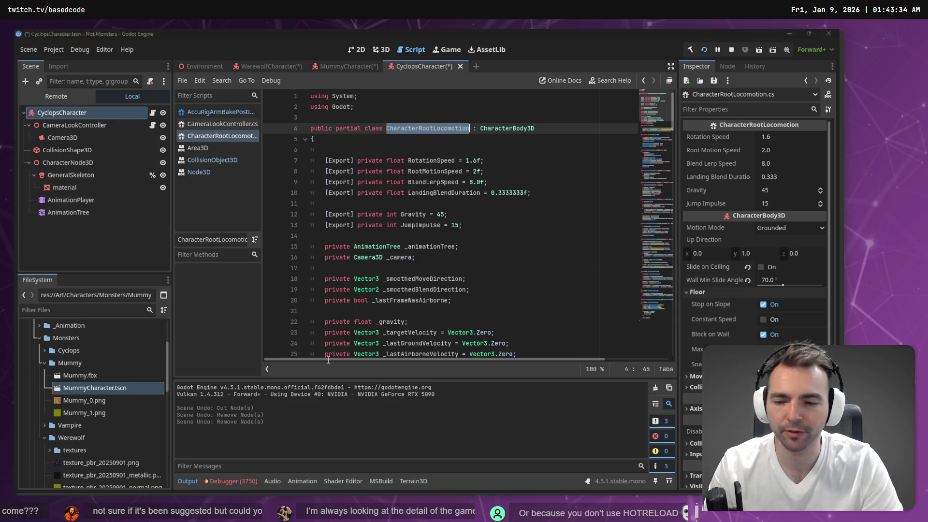
pyautogui.hotkey('ctrl', 'v')
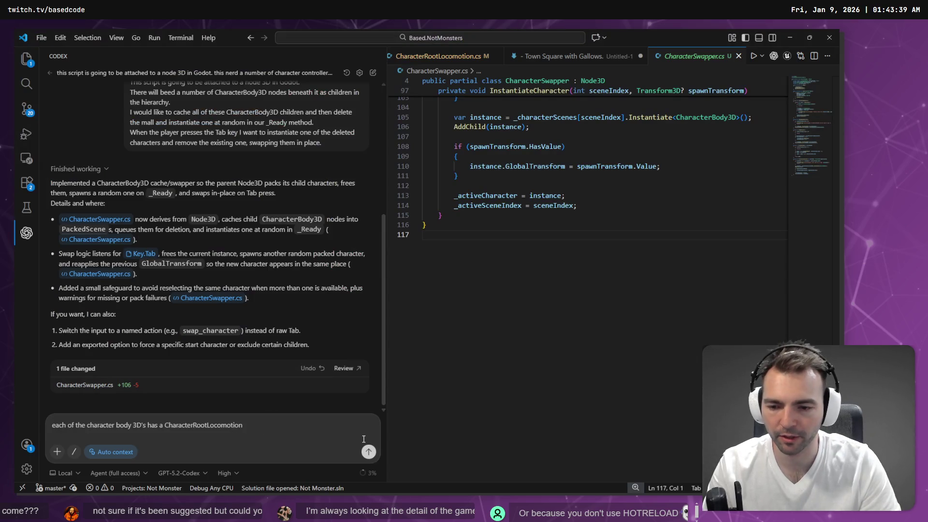
pyautogui.write(' script')
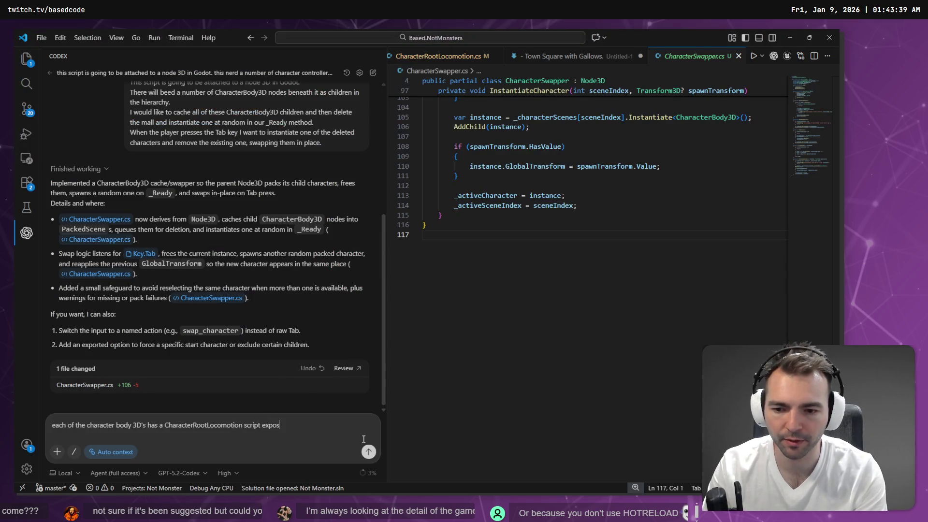
pyautogui.write(' on it.')
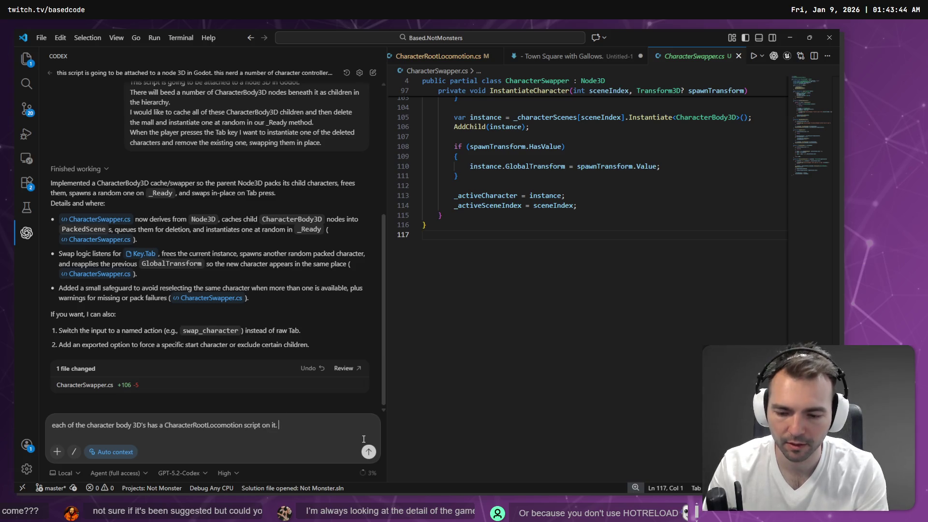
pyautogui.press('super+h')
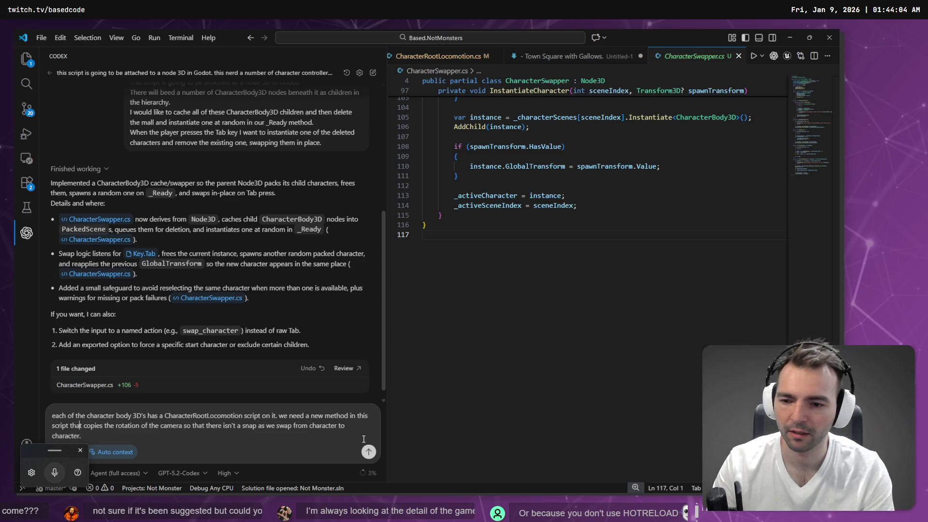
# Revise the prompt wording to "isn't jarring as we" and delete the leftover duplicate words
pyautogui.hotkey('ctrl', 'Right')
pyautogui.hotkey('ctrl', 'Right')
pyautogui.hotkey('ctrl', 'Right')
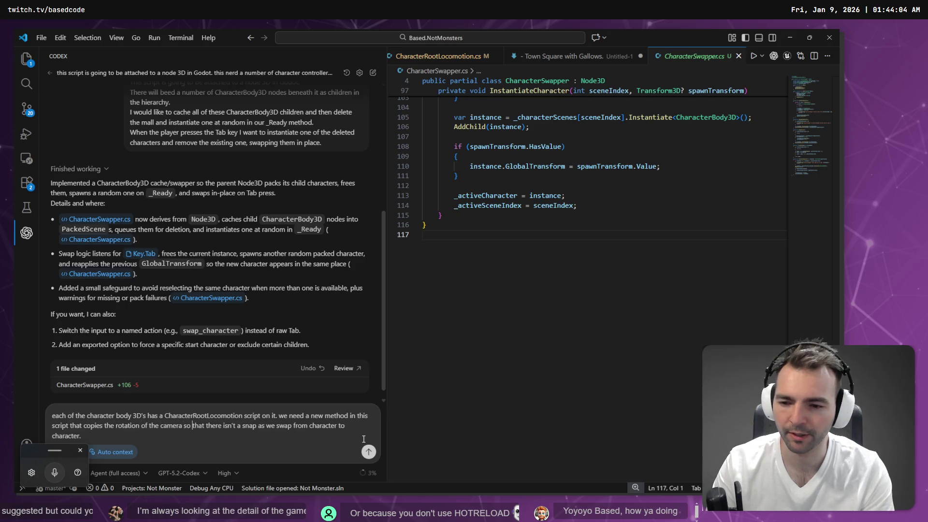
pyautogui.hotkey('ctrl', 'shift', 'Right')
pyautogui.hotkey('ctrl', 'Right')
pyautogui.hotkey('ctrl', 'shift', 'Right')
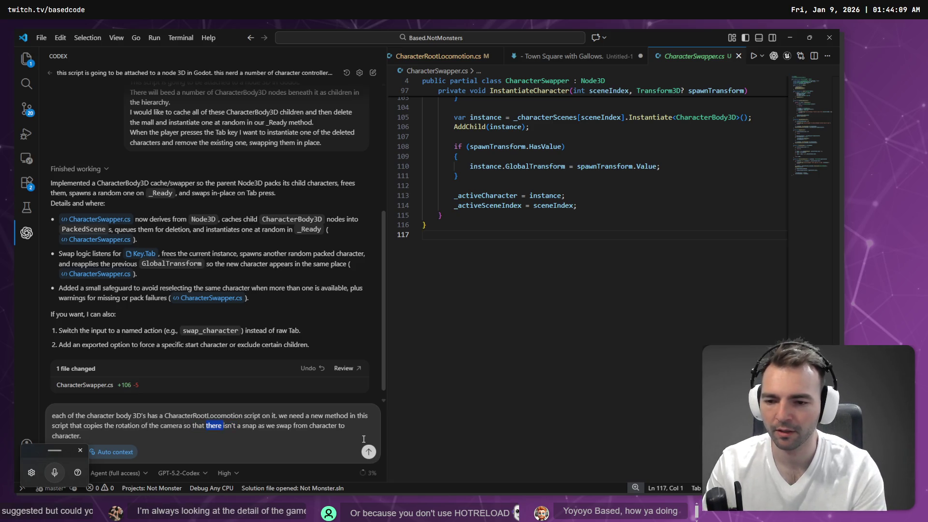
pyautogui.write("isn't jarring a")
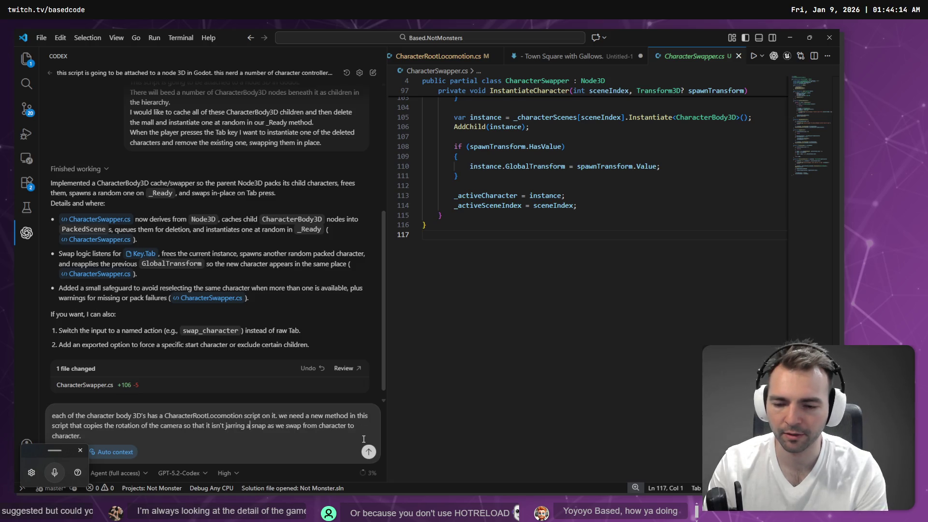
pyautogui.write('s we')
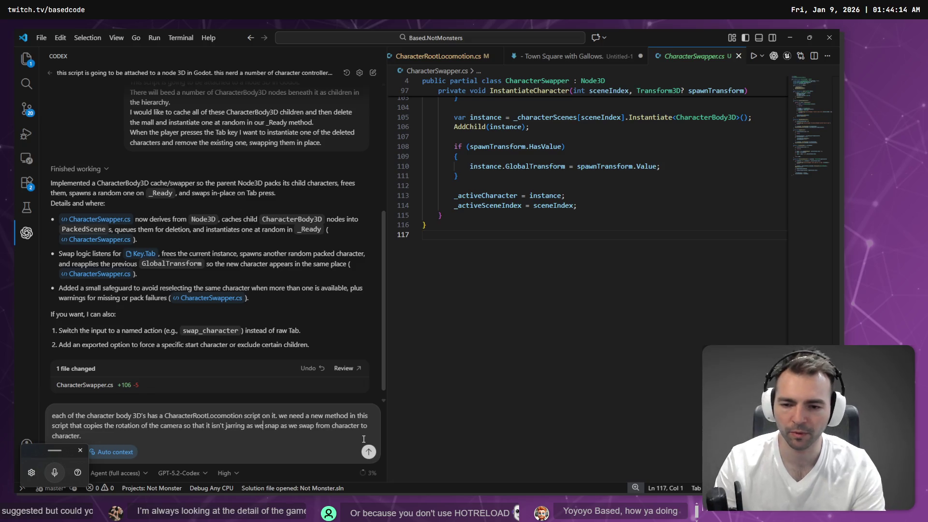
pyautogui.hotkey('ctrl', 'shift', 'Right')
pyautogui.hotkey('ctrl', 'shift', 'Right')
pyautogui.press('BackSpace')
pyautogui.press('BackSpace')
pyautogui.press('BackSpace')
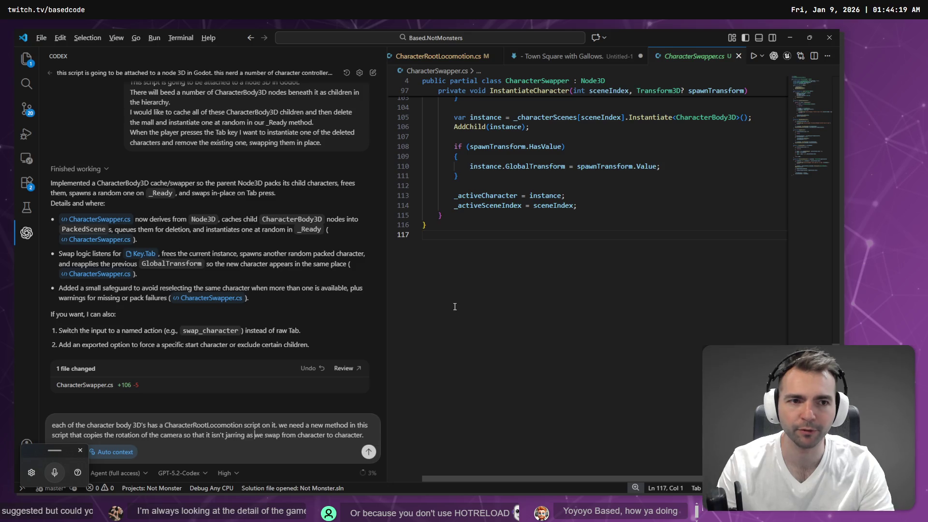
pyautogui.hotkey('alt', 'Tab')
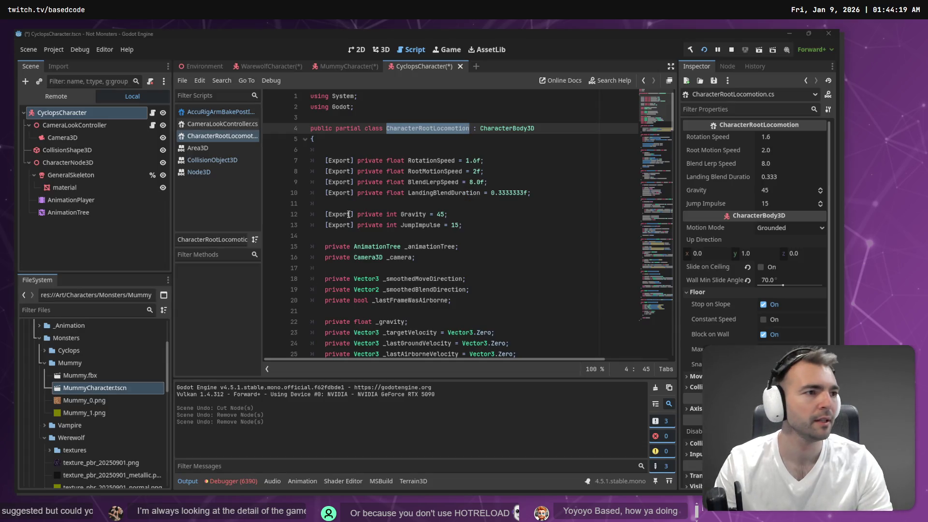
# Check the running game, then save the Cyclops, Mummy and Werewolf character scenes
pyautogui.hotkey('alt', 'Tab')
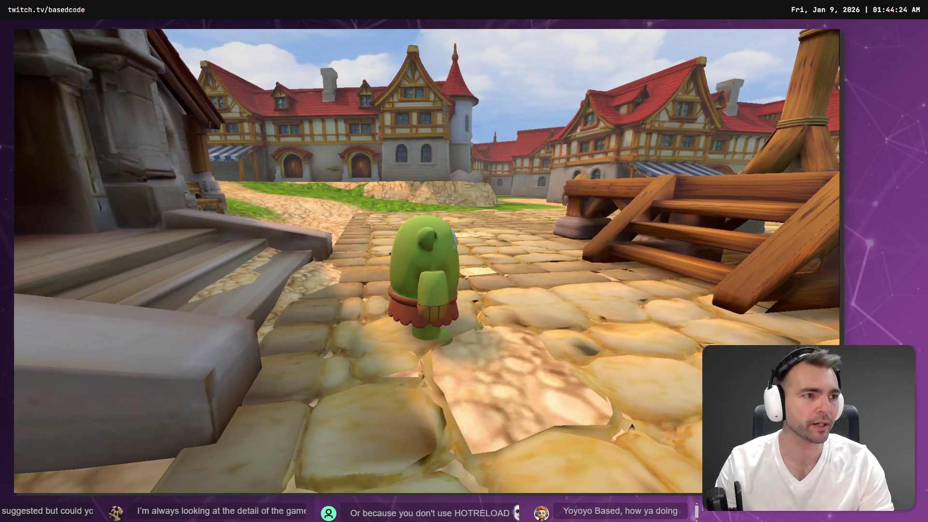
pyautogui.hotkey('alt', 'Tab')
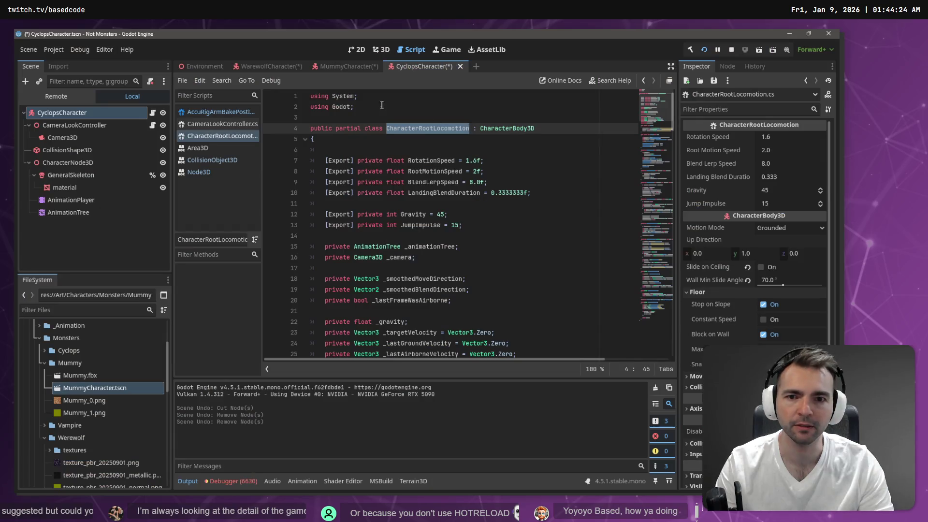
pyautogui.click(381, 49)
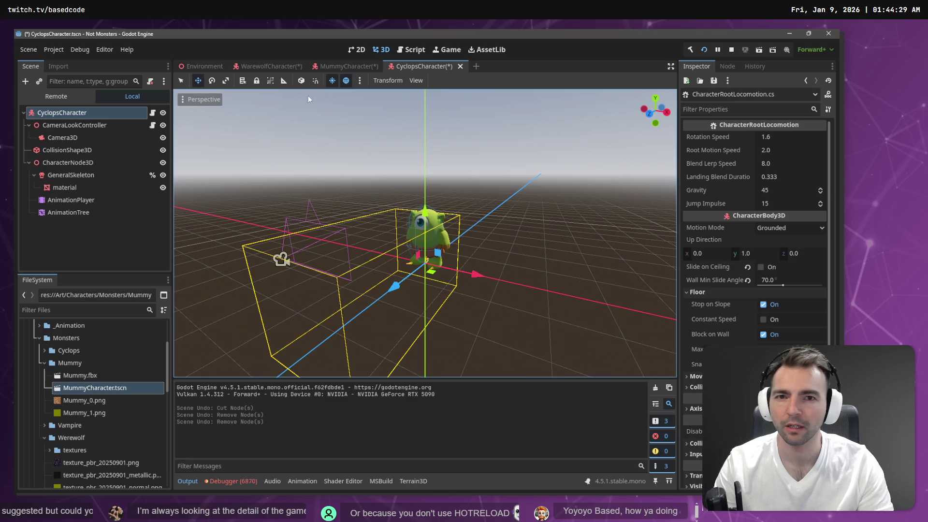
pyautogui.hotkey('ctrl', 's')
pyautogui.click(346, 66)
pyautogui.hotkey('ctrl', 's')
pyautogui.click(270, 66)
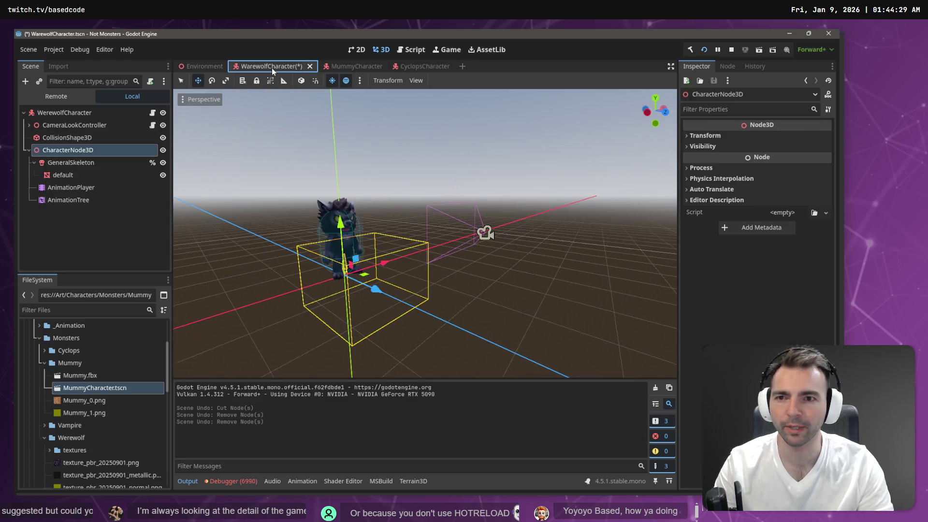
pyautogui.hotkey('ctrl', 's')
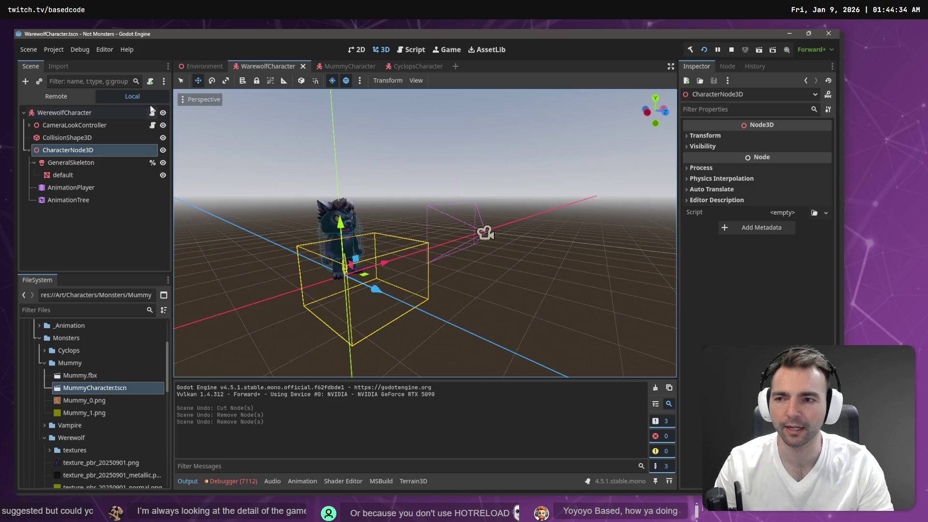
# Delete CameraLookController and its Camera3D from Environment, save it, and select CharacterSwapper
pyautogui.click(205, 67)
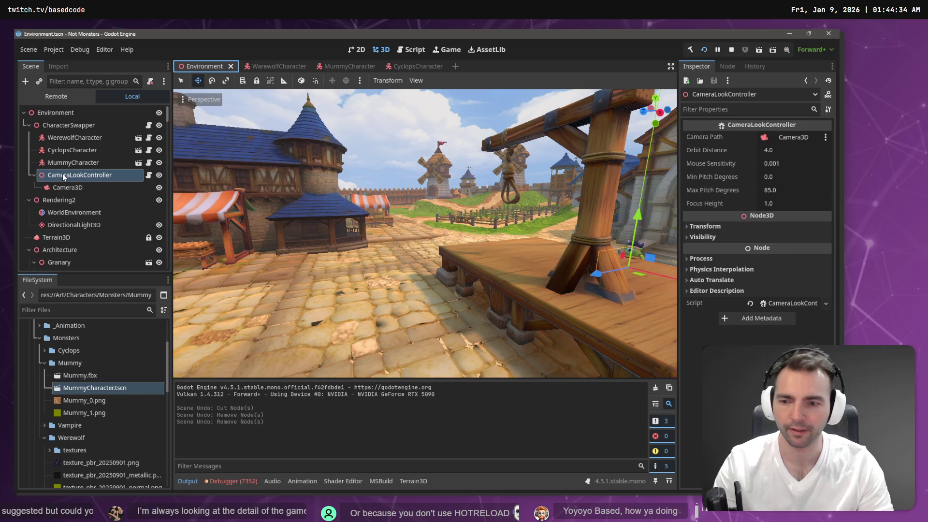
pyautogui.press('Delete')
pyautogui.click(380, 268)
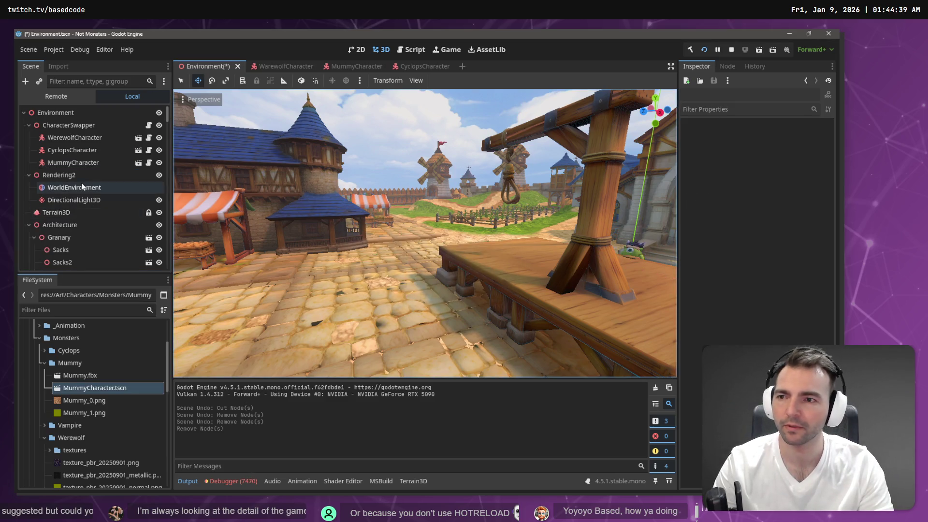
pyautogui.hotkey('ctrl', 's')
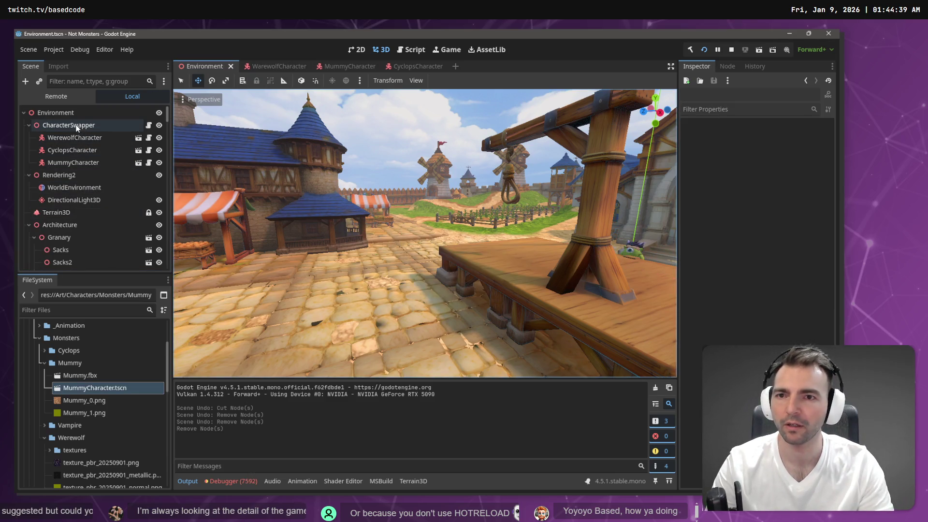
pyautogui.click(76, 127)
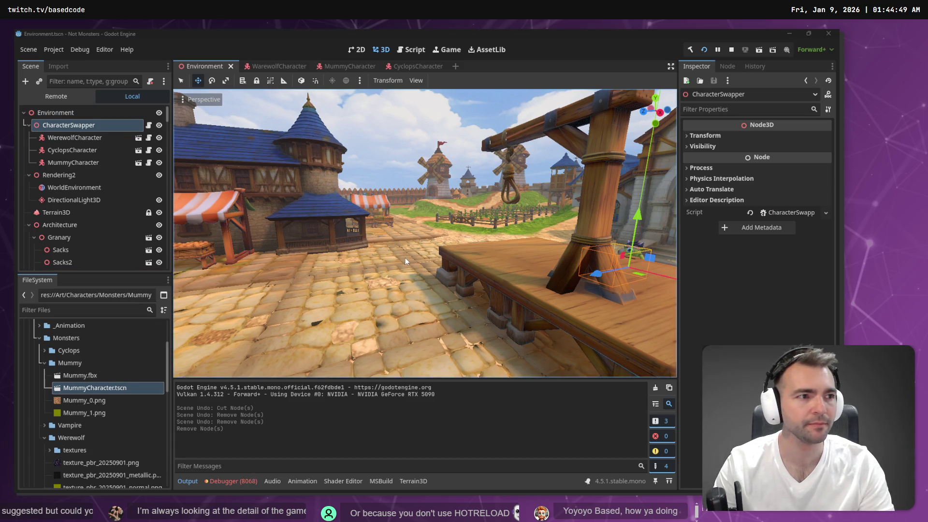
# Dictate extra Codex instructions to copy camera rotation from the removed character to the new one
pyautogui.hotkey('alt', 'Tab')
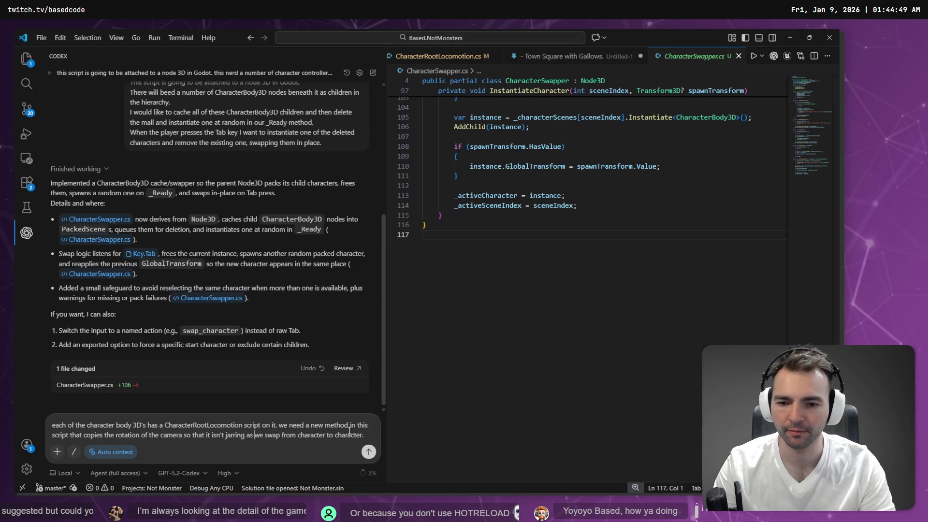
pyautogui.press('super+h')
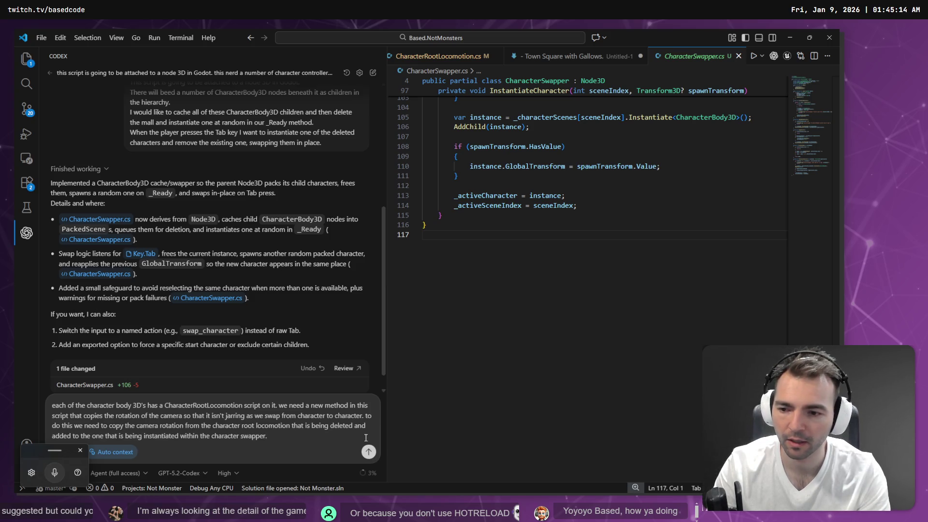
pyautogui.hotkey('alt', 'Tab')
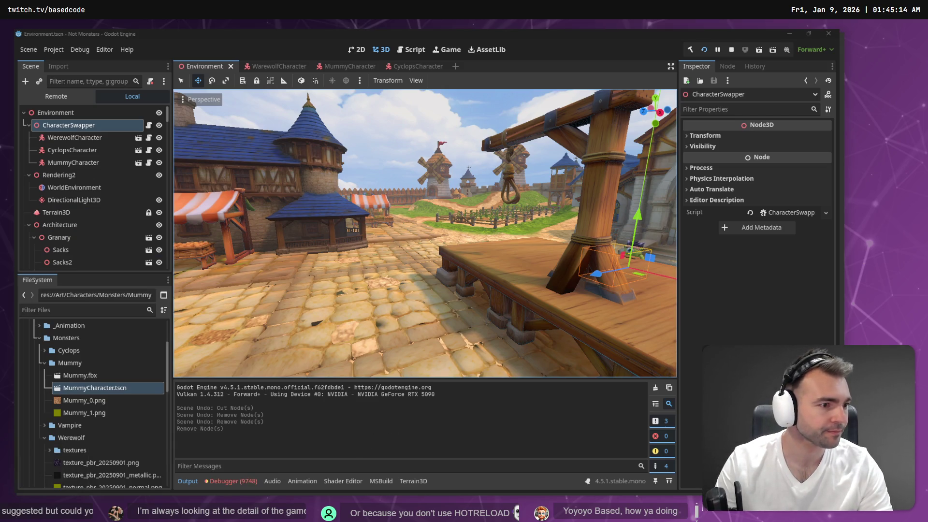
# Switch to Fork to view Based.NotMonsters' 20 unstaged local changes
pyautogui.hotkey('alt', 'Tab')
pyautogui.press('Tab')
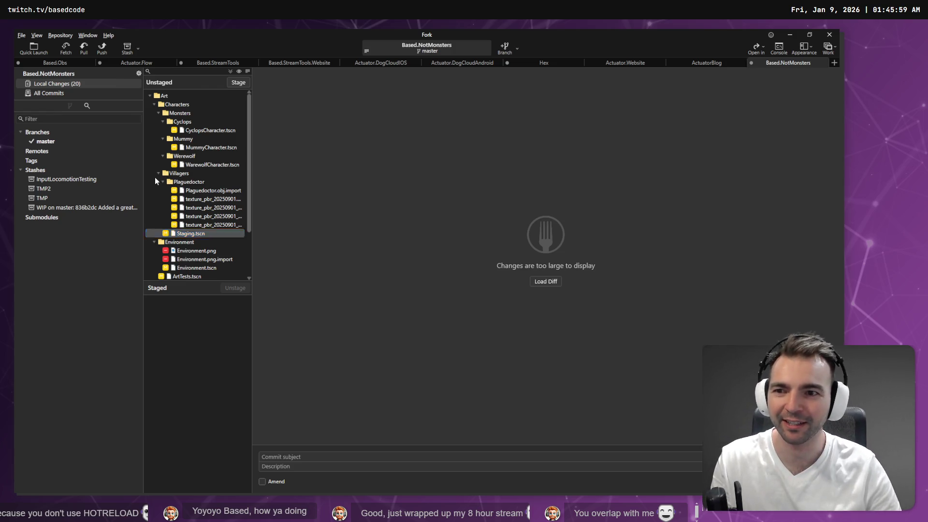
# Back in Fork, view the CyclopsCharacter.tscn diff and select the Cyclops, Mummy and Werewolf scenes
pyautogui.hotkey('alt', 'Tab')
pyautogui.hotkey('alt', 'Tab')
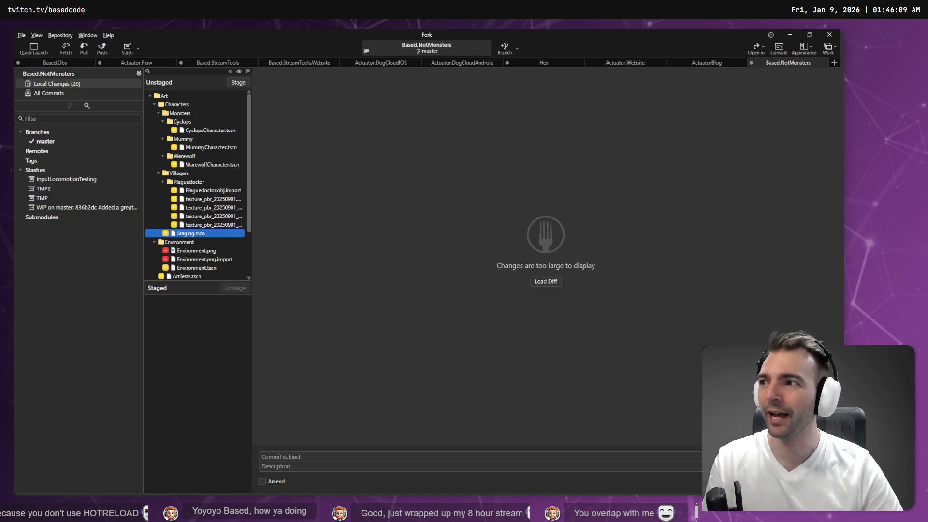
pyautogui.hotkey('alt', 'Tab')
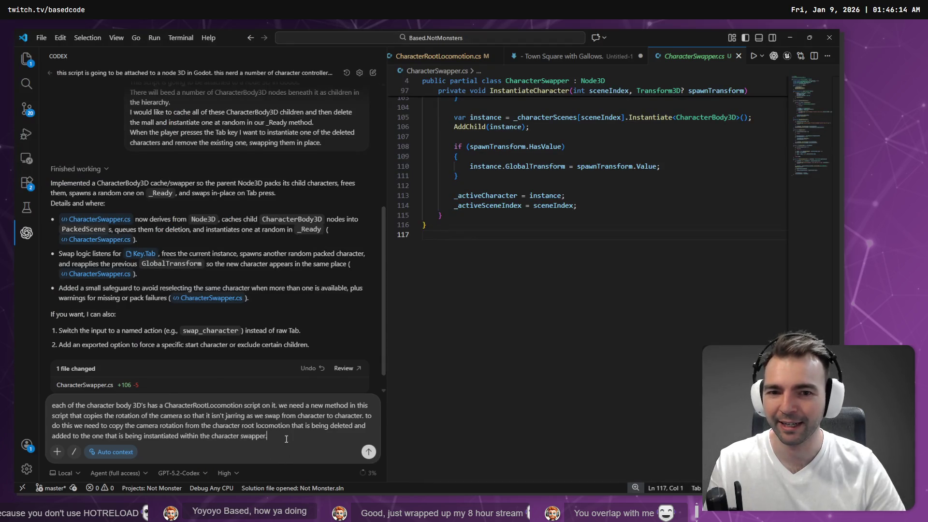
pyautogui.hotkey('alt', 'Tab')
pyautogui.click(188, 131)
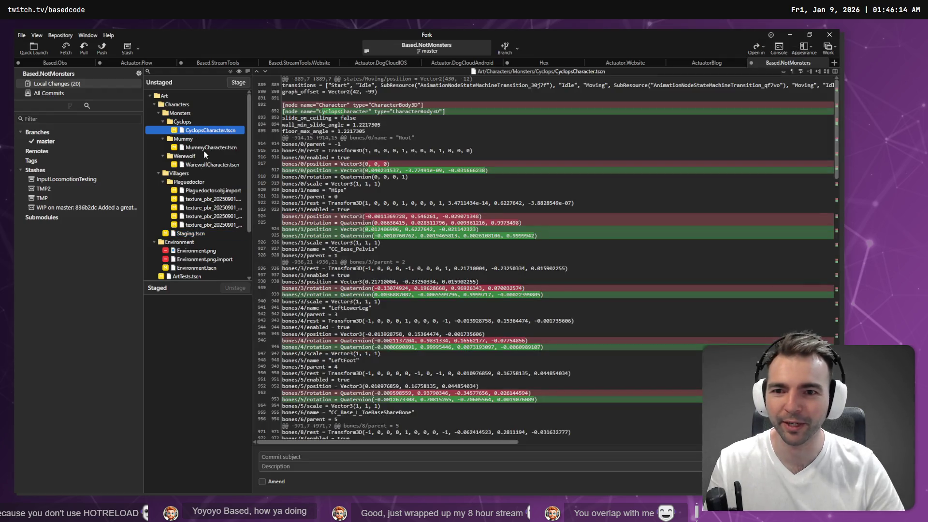
pyautogui.keyDown('shift'); pyautogui.click(225, 165); pyautogui.keyUp('shift')
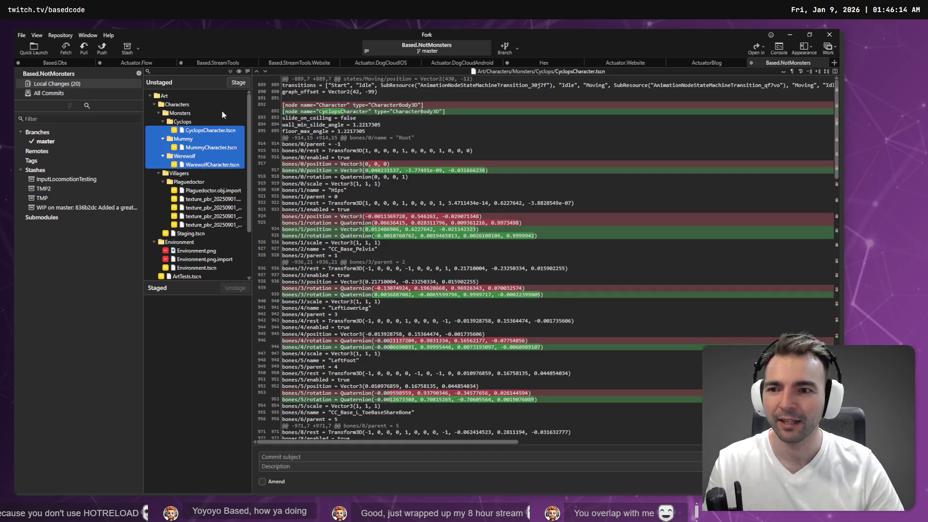
# Stage the three monster character scenes and review each staged diff
pyautogui.click(244, 83)
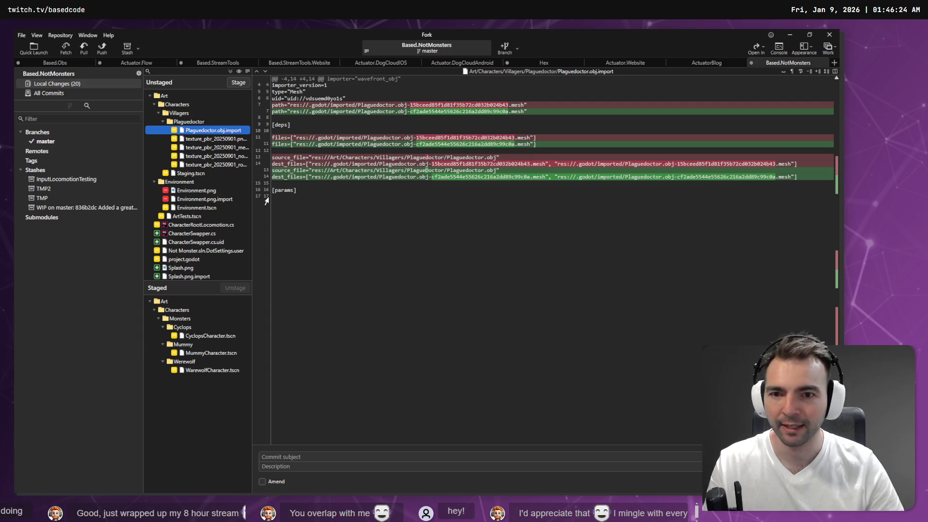
pyautogui.click(222, 336)
pyautogui.click(221, 354)
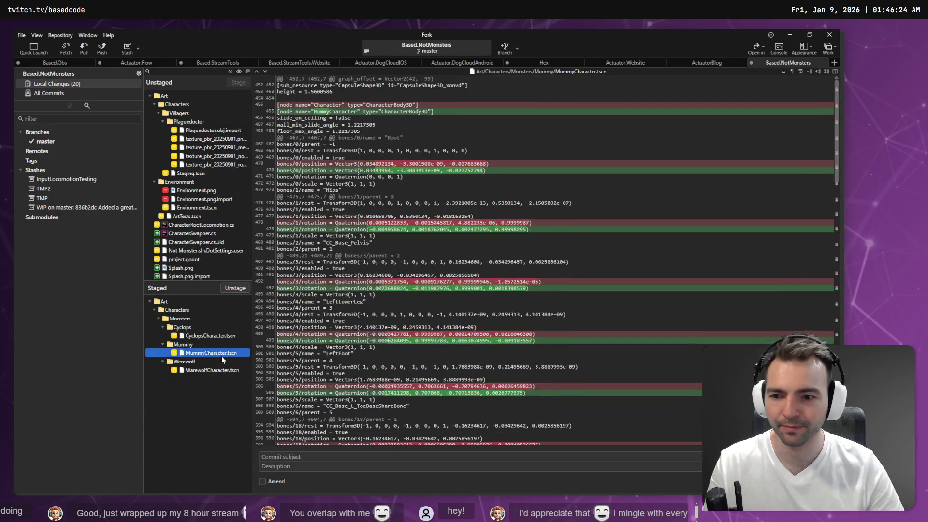
pyautogui.click(217, 371)
pyautogui.scroll(-15, 406, 408)
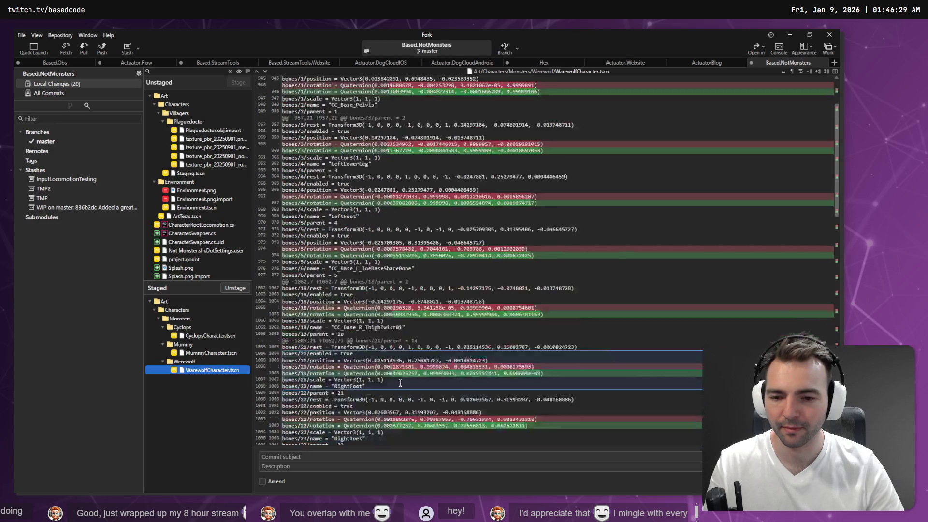
pyautogui.scroll(-5, 407, 409)
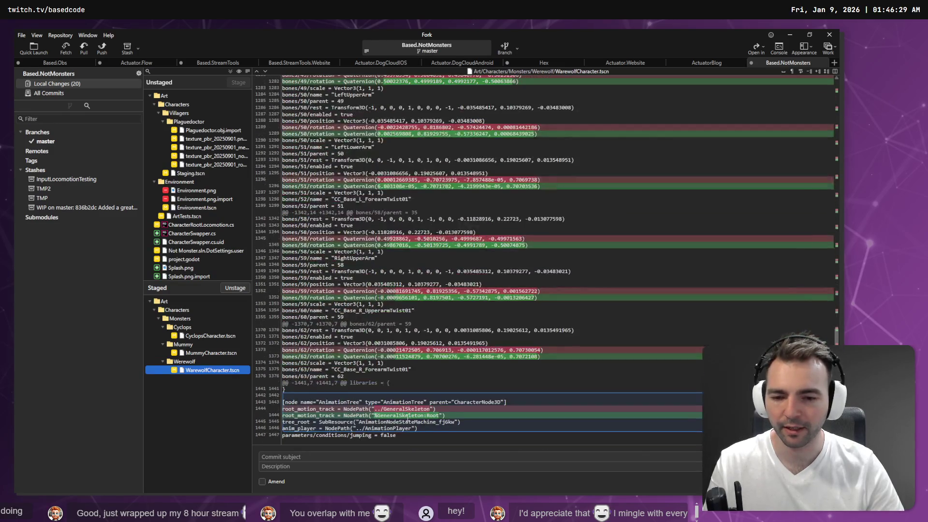
# Commit them with the message 'Tweaks to skeleton root for monster characters.'
pyautogui.click(319, 456)
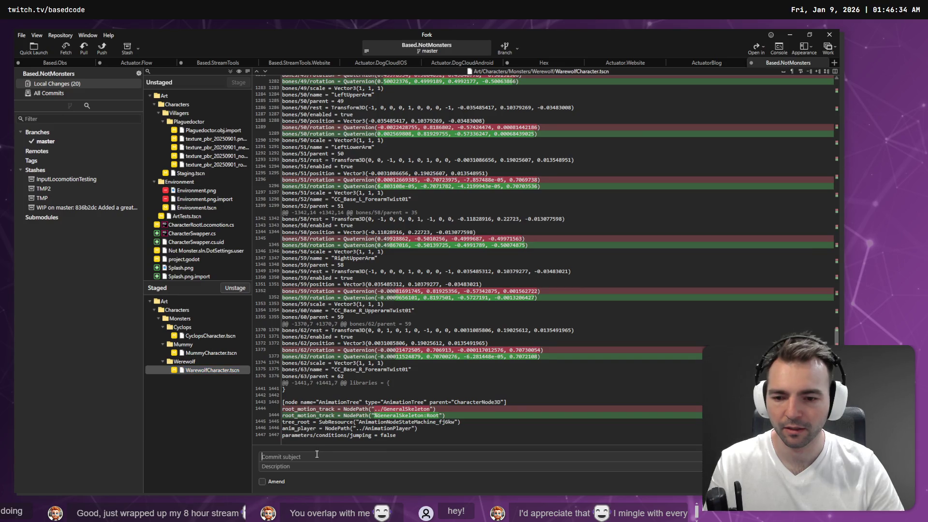
pyautogui.press('super+h')
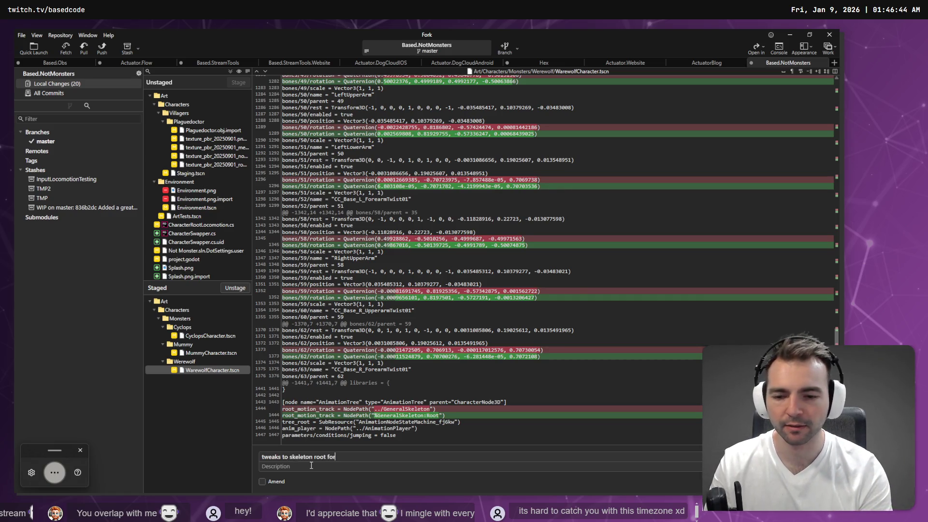
pyautogui.press('Delete')
pyautogui.write('T')
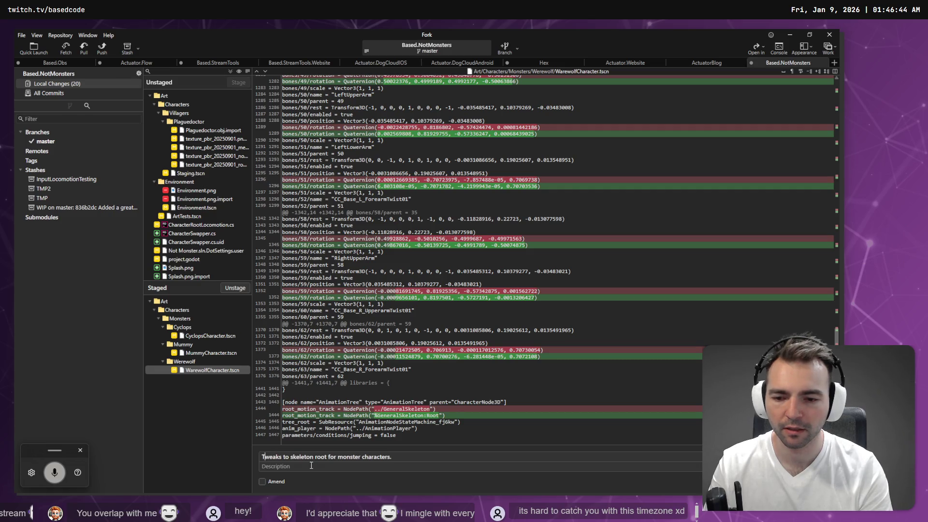
pyautogui.hotkey('ctrl', 'Return')
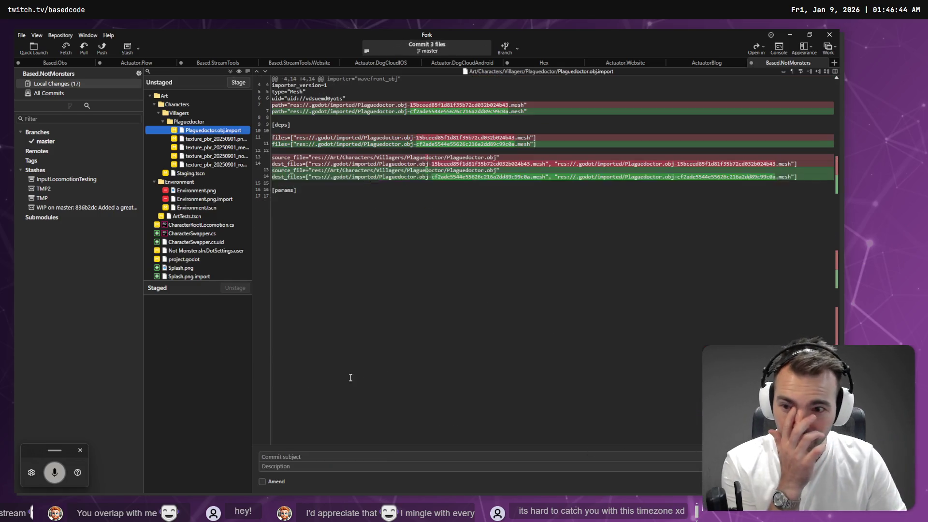
# Stage the Environment folder changes and ArtTests.tscn
pyautogui.click(200, 184)
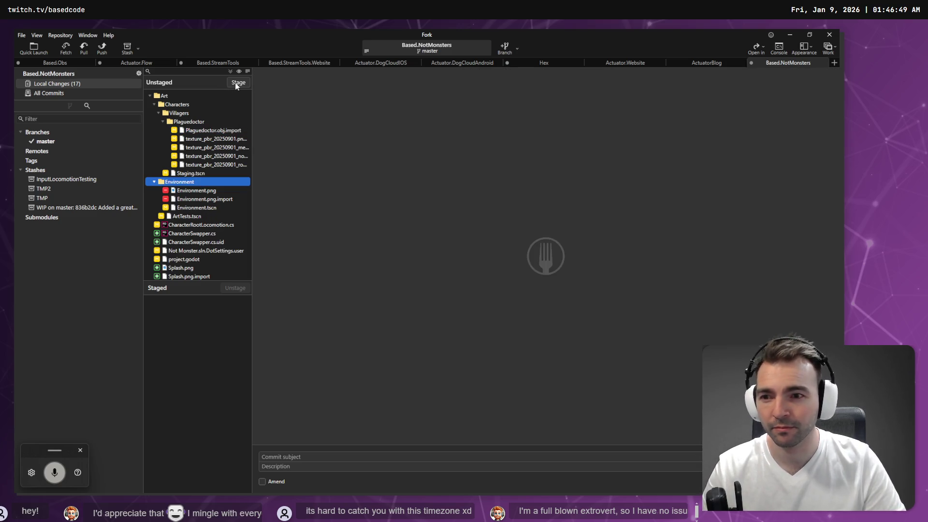
pyautogui.click(238, 83)
pyautogui.click(194, 183)
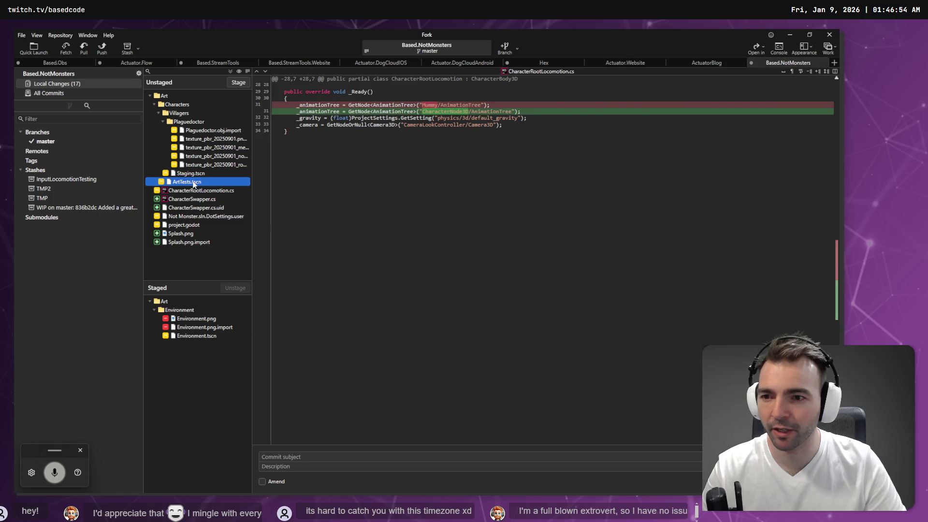
pyautogui.click(238, 84)
# Commit them as 'Renamed environment and made improvements to Art Test Scene.'
pyautogui.click(303, 465)
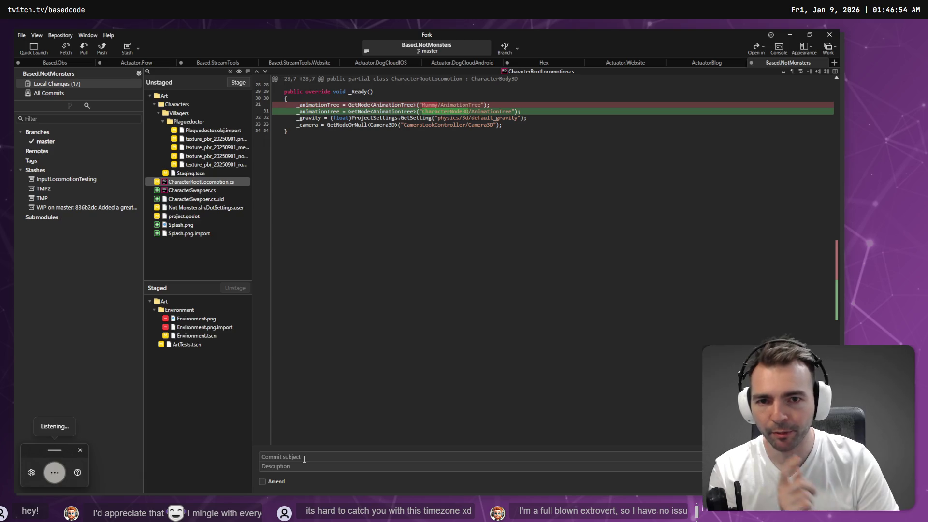
pyautogui.write('renamed environment')
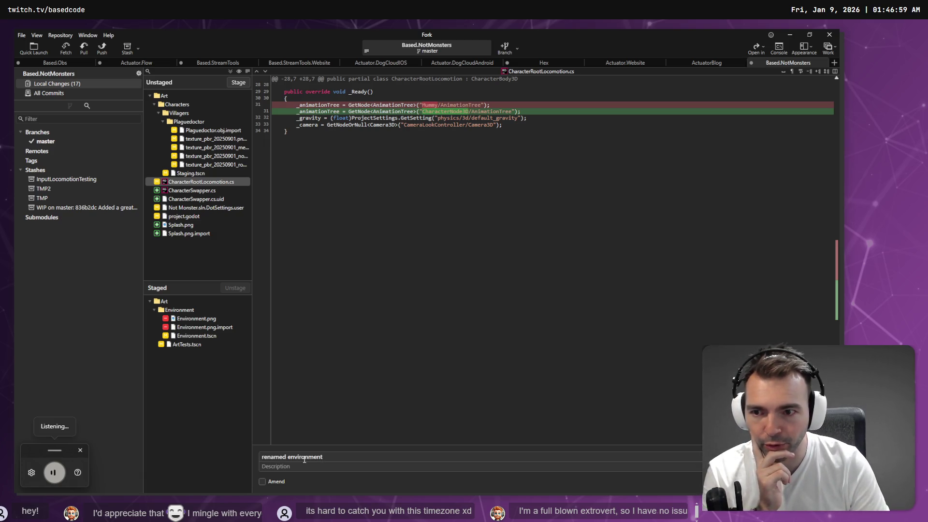
pyautogui.write(' and made improvements')
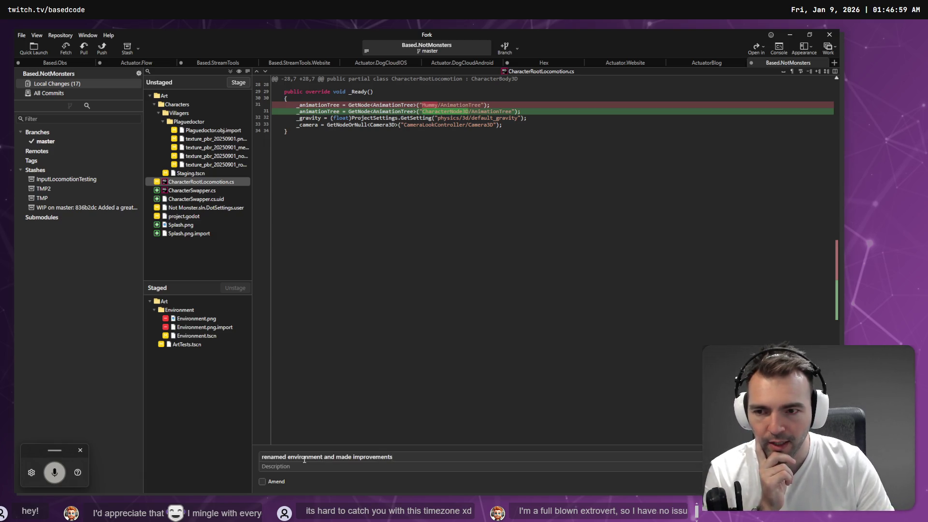
pyautogui.write(' to Art Test Scene.')
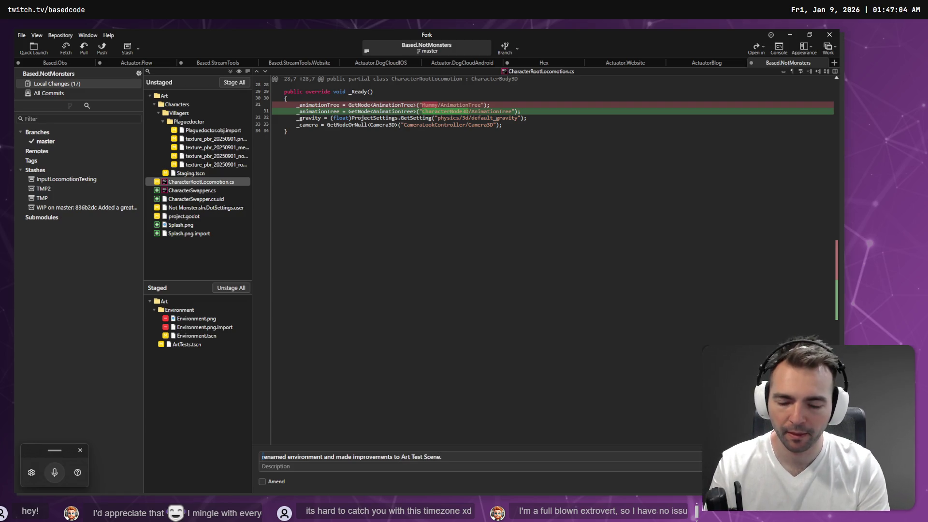
pyautogui.press('Delete')
pyautogui.write('R')
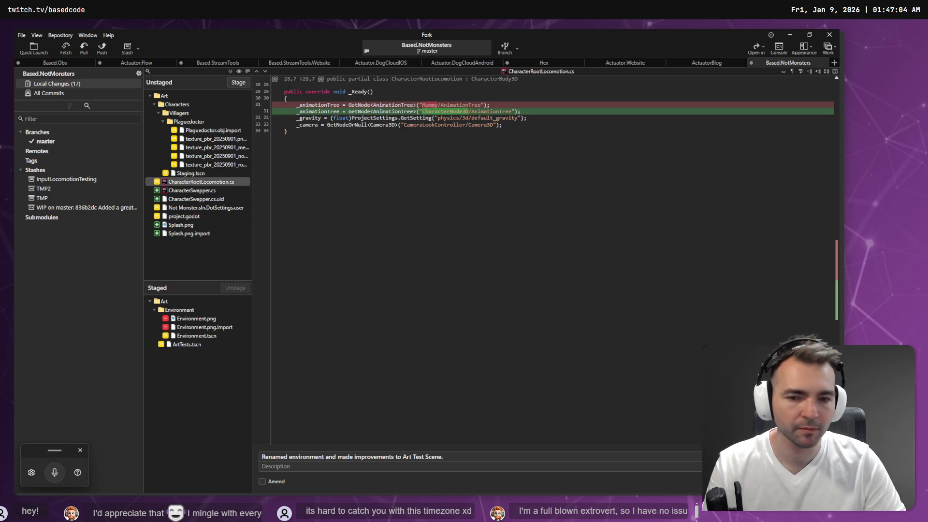
pyautogui.hotkey('ctrl', 'Return')
# Discard the changes to the five Plaguedoctor folder files
pyautogui.click(191, 121)
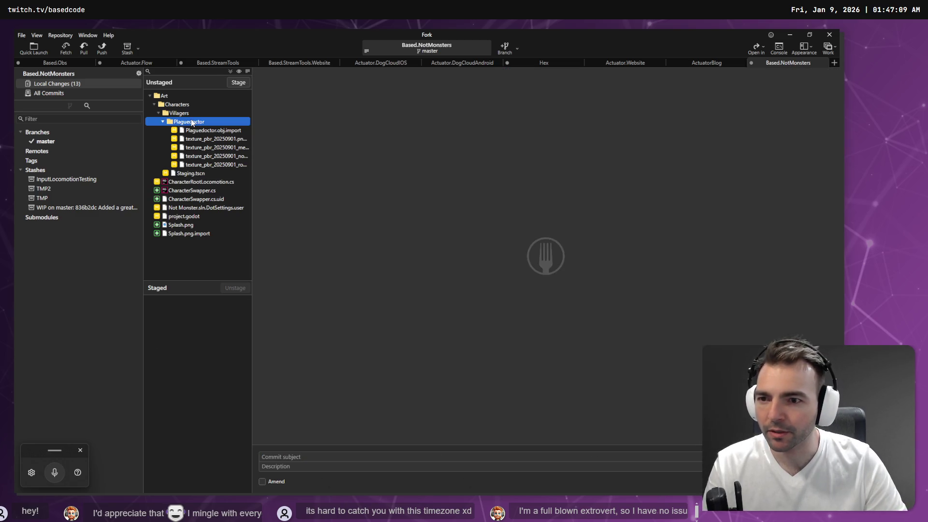
pyautogui.click(194, 148)
pyautogui.click(191, 173)
pyautogui.click(192, 130)
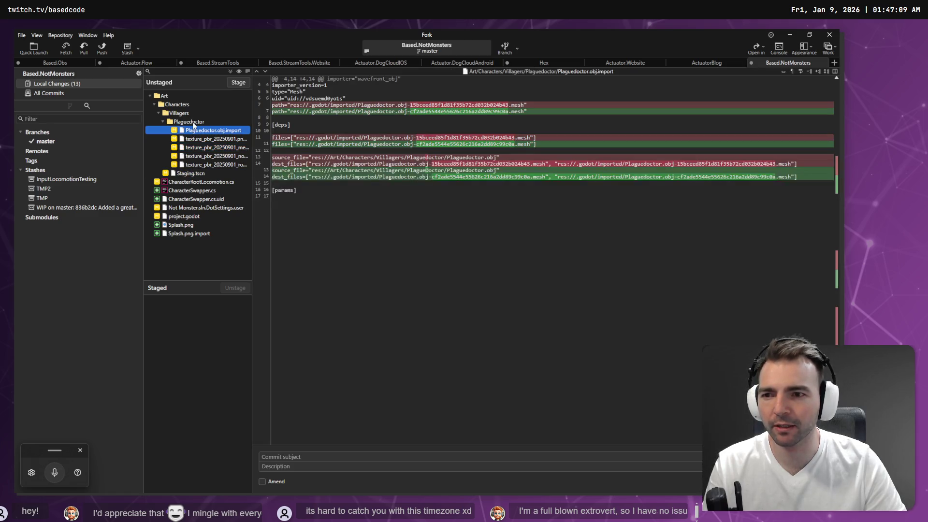
pyautogui.rightClick(193, 122)
pyautogui.click(217, 180)
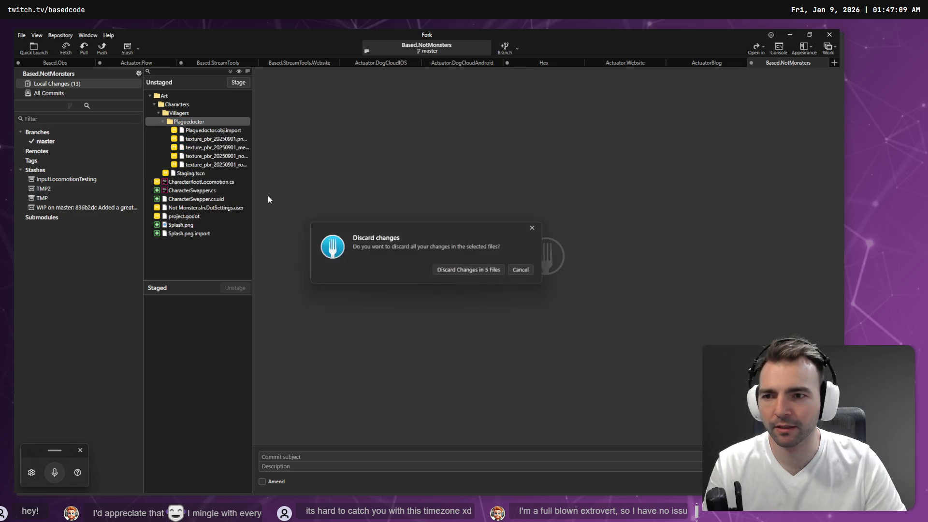
pyautogui.click(466, 267)
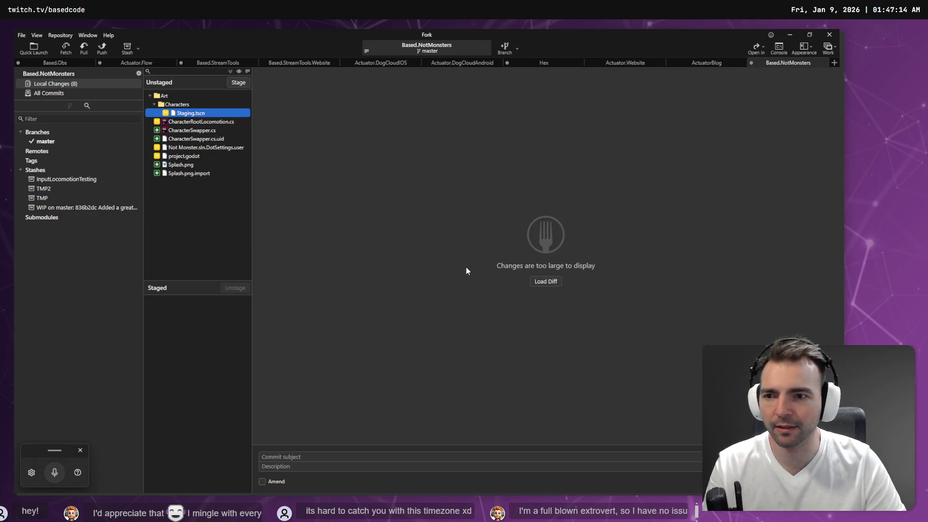
# Reveal Staging.tscn in File Explorer, then stage its deletion
pyautogui.rightClick(197, 116)
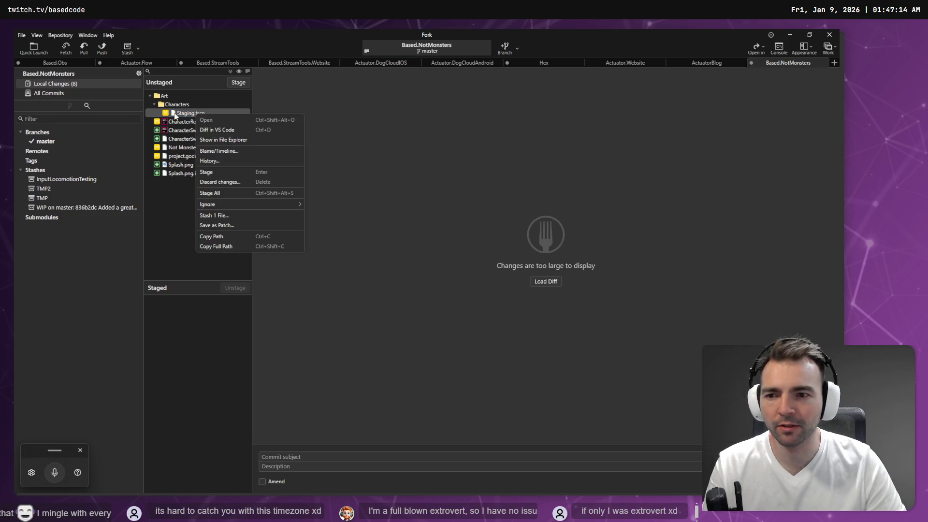
pyautogui.click(176, 114)
pyautogui.rightClick(175, 112)
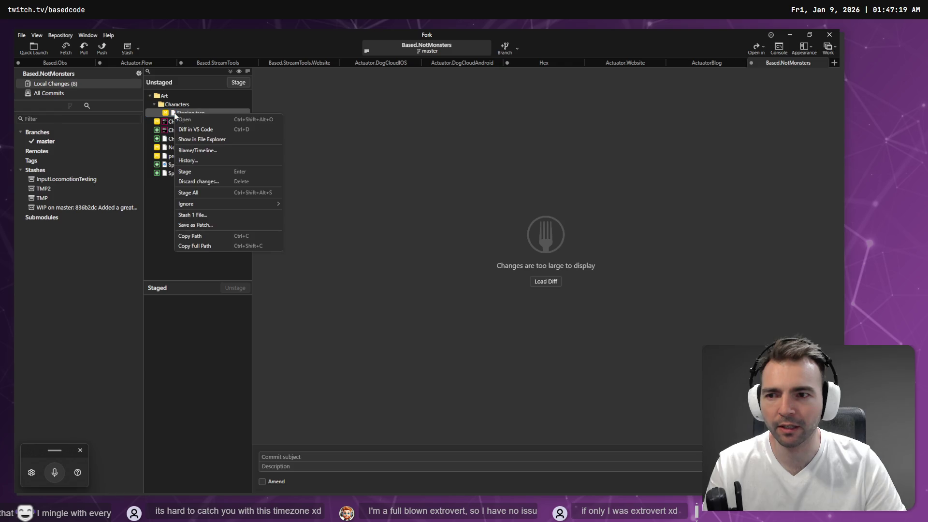
pyautogui.click(222, 141)
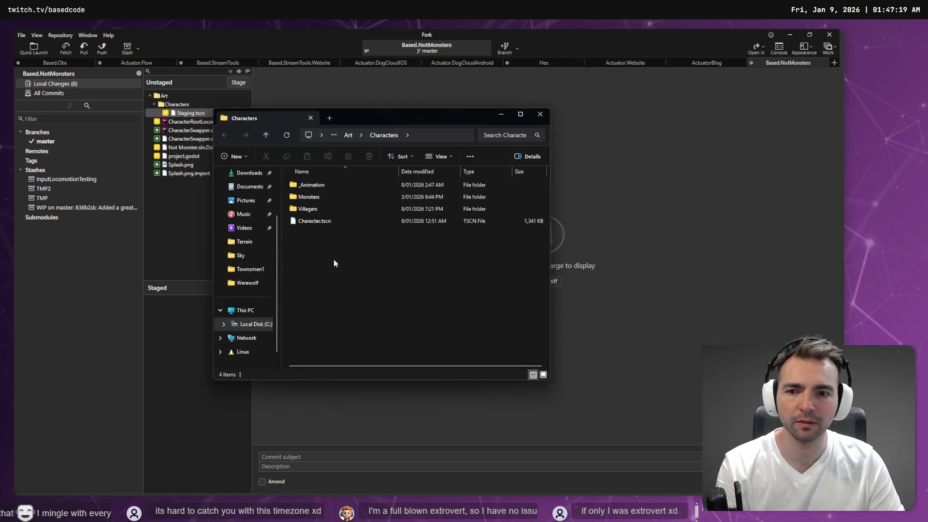
pyautogui.hotkey('alt', 'Tab')
pyautogui.click(229, 84)
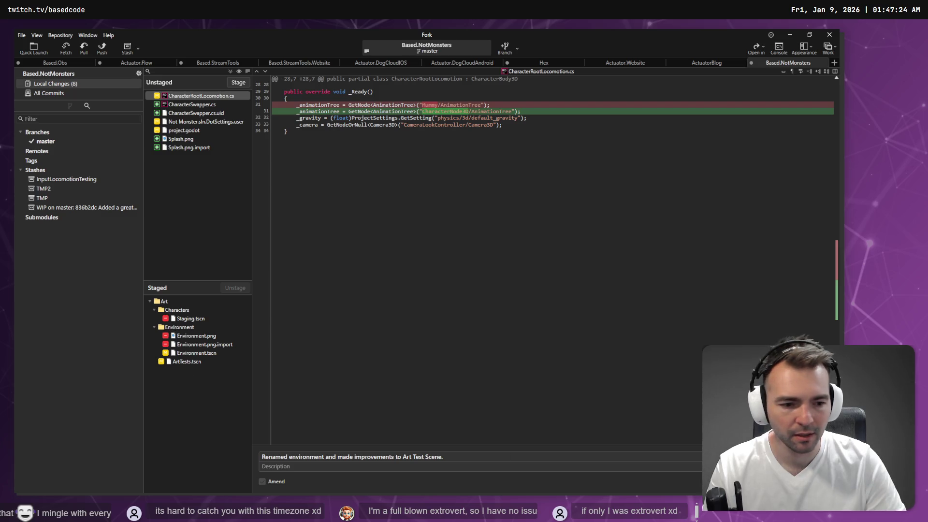
# Commit the staged Staging.tscn deletion and environment changes with the existing subject
pyautogui.click(817, 482)
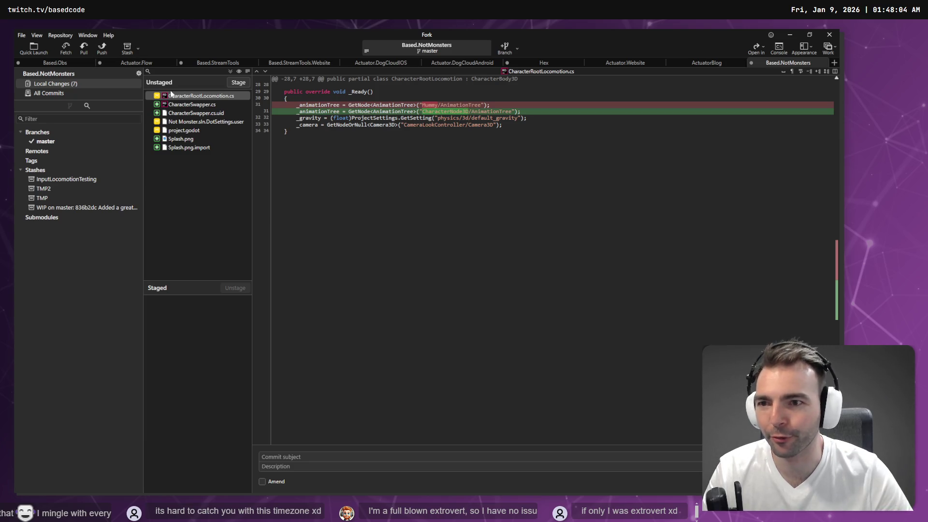
# Review the CharacterSwapper and CharacterRootLocomotion script diffs, staging then unstaging the three scripts
pyautogui.click(182, 105)
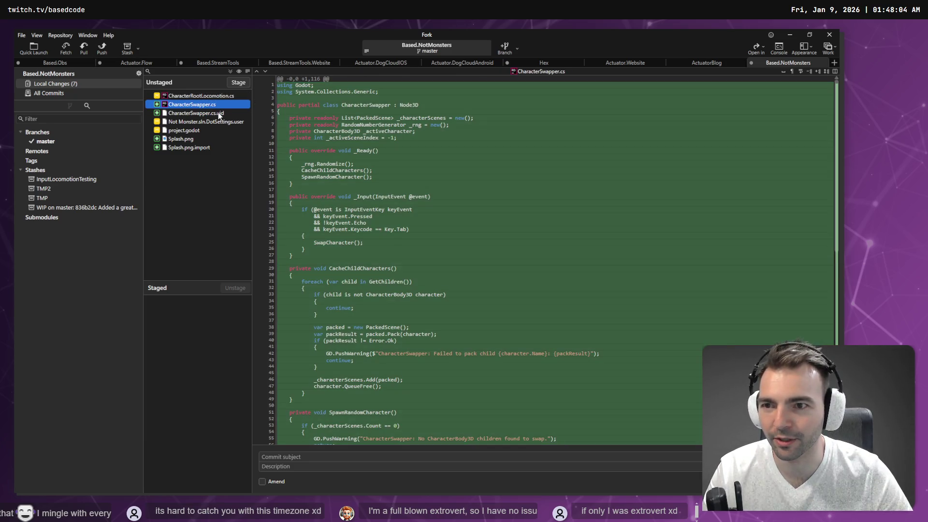
pyautogui.click(218, 113)
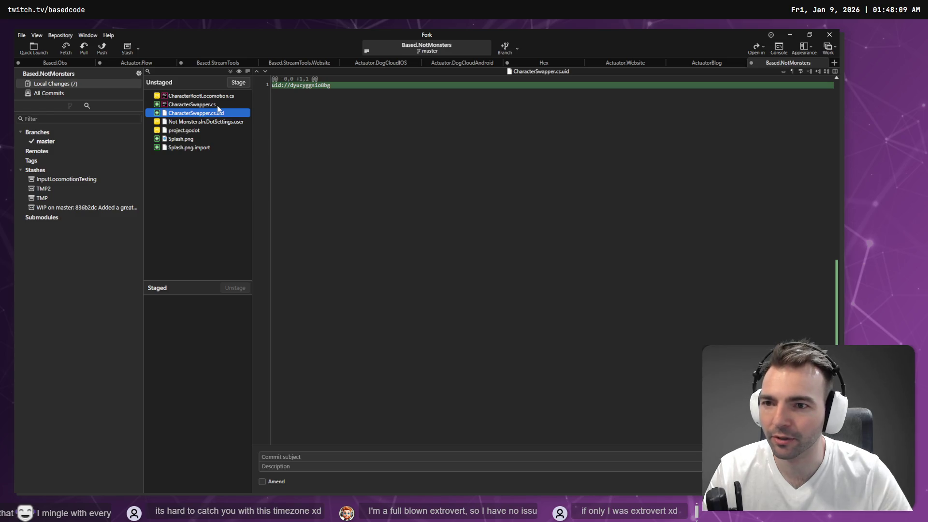
pyautogui.click(220, 104)
pyautogui.click(222, 97)
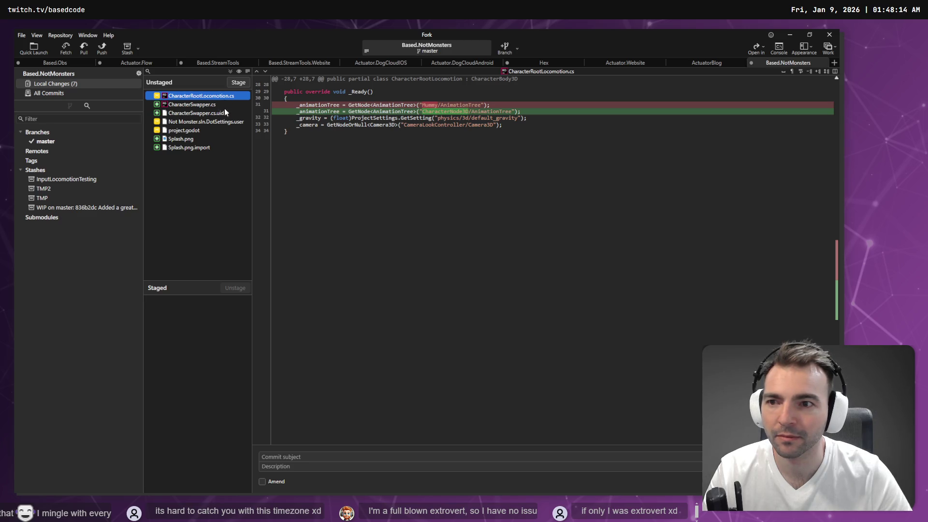
pyautogui.keyDown('shift'); pyautogui.click(225, 115); pyautogui.keyUp('shift')
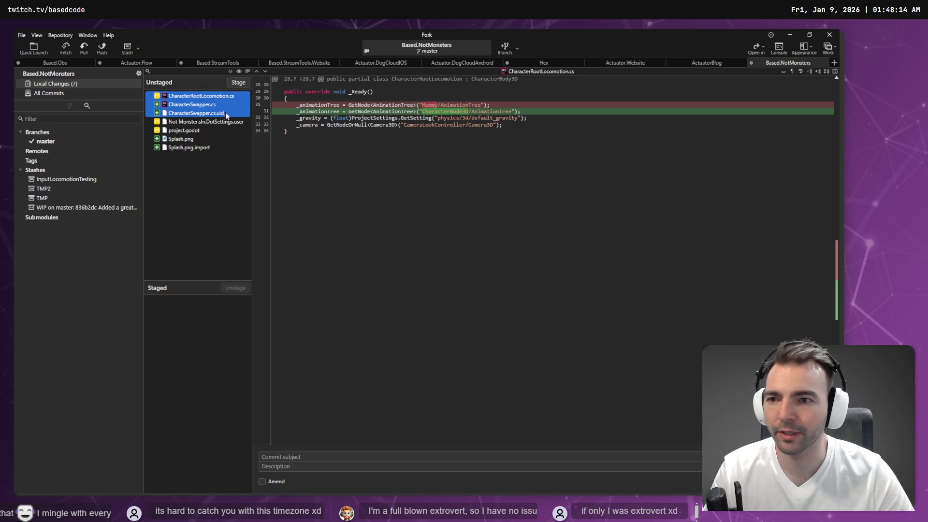
pyautogui.click(239, 82)
pyautogui.click(198, 105)
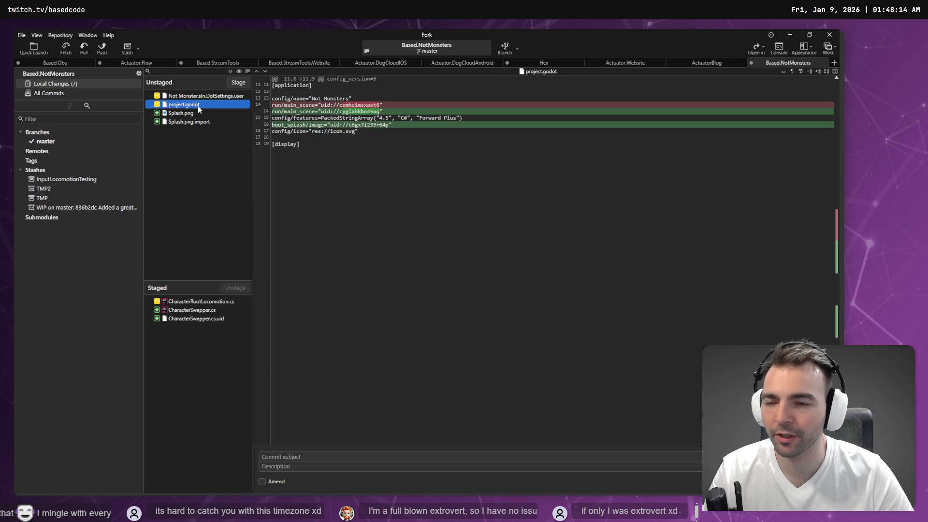
pyautogui.click(200, 302)
pyautogui.keyDown('shift'); pyautogui.click(207, 318); pyautogui.keyUp('shift')
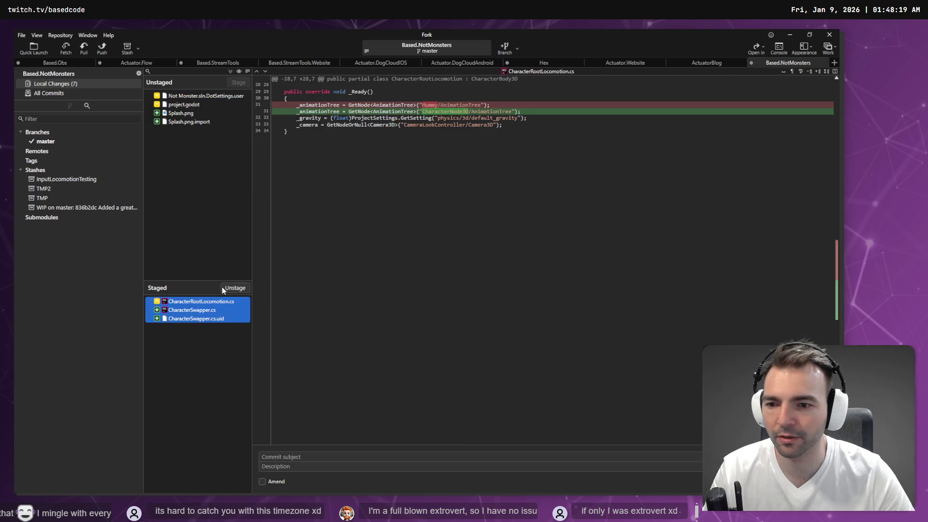
pyautogui.click(236, 288)
# Stage project.godot, Splash.png and Splash.png.import, leaving the scripts and DotSettings unstaged
pyautogui.click(194, 124)
pyautogui.click(195, 130)
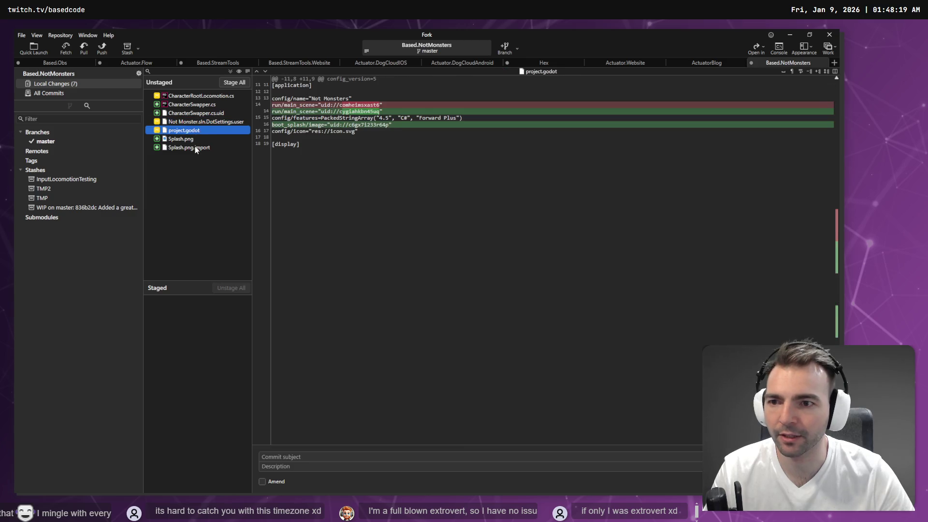
pyautogui.keyDown('shift'); pyautogui.click(195, 147); pyautogui.keyUp('shift')
pyautogui.click(239, 86)
pyautogui.click(299, 456)
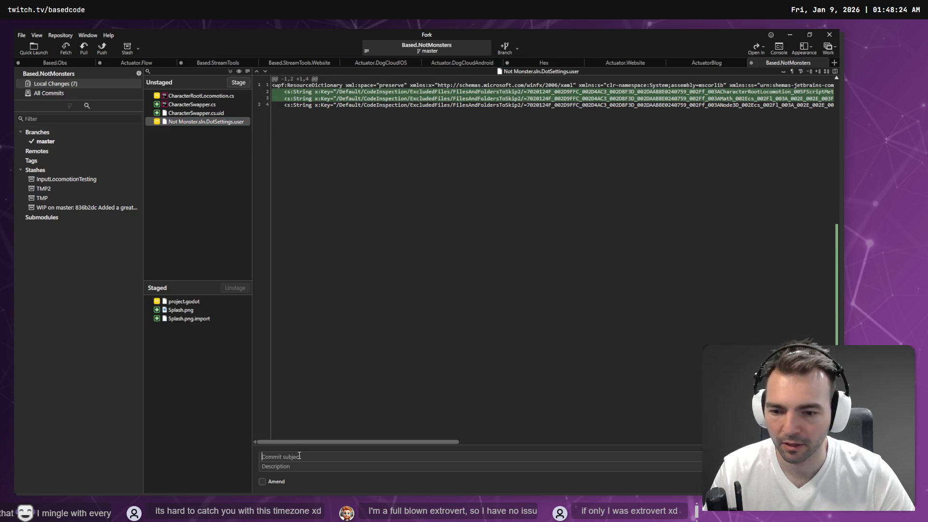
pyautogui.press('super+h')
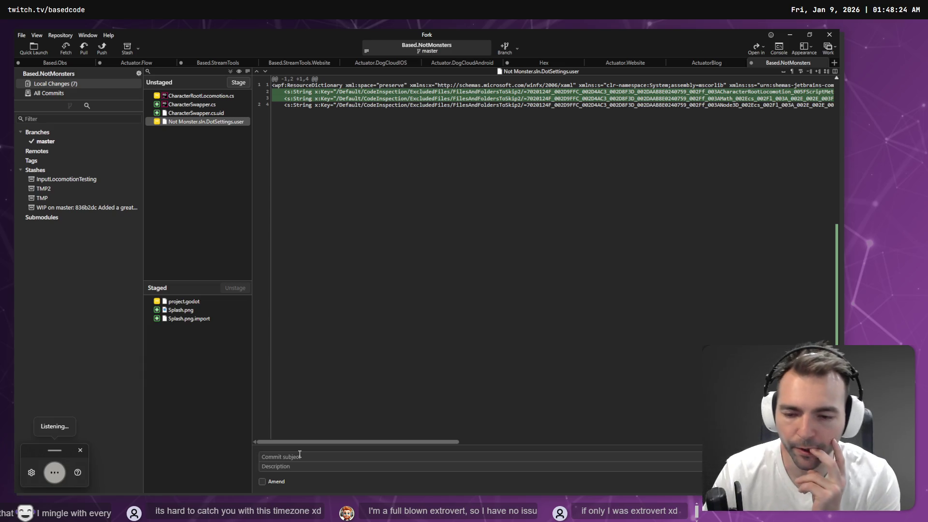
# Commit the splash files as 'Add the Nut Monsters logo as the game splash screen.'
pyautogui.write('add the nut monsters logo as the')
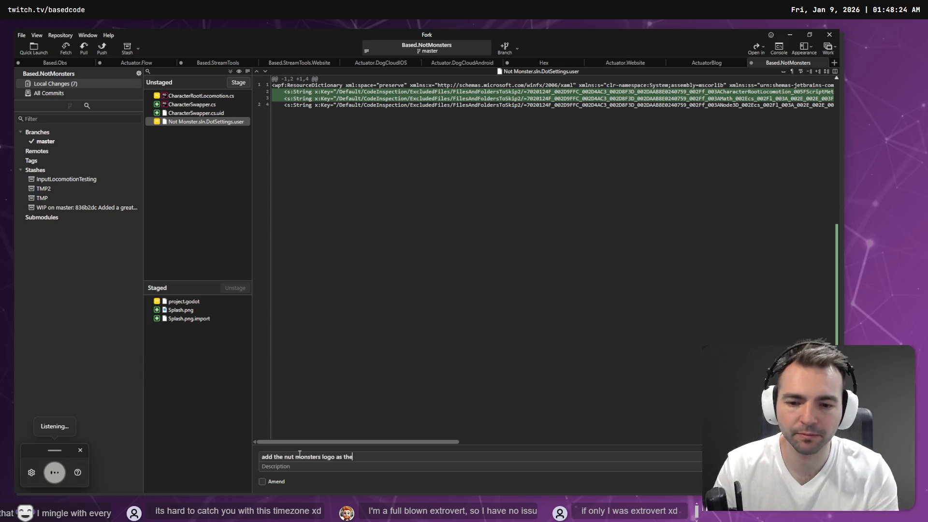
pyautogui.write(' game splash screen.')
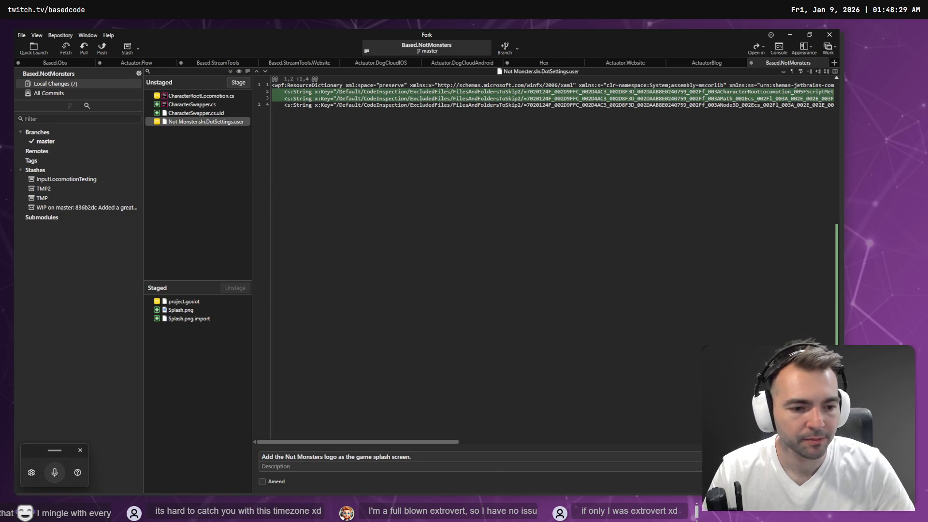
pyautogui.hotkey('ctrl', 'Return')
pyautogui.click(203, 106)
pyautogui.click(201, 95)
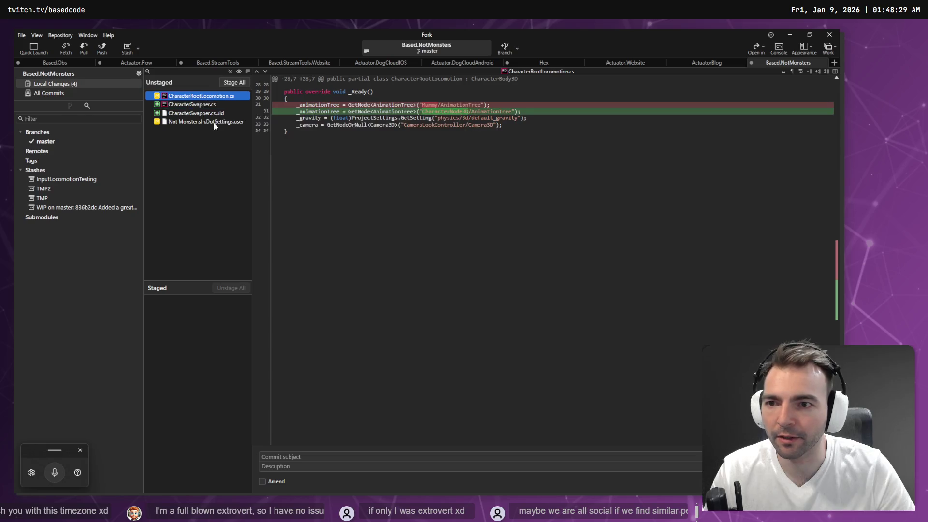
# Stage the four remaining changed files, checking them against the Codex chat in VS Code
pyautogui.keyDown('shift'); pyautogui.click(213, 122); pyautogui.keyUp('shift')
pyautogui.press('space')
pyautogui.hotkey('alt', 'Tab')
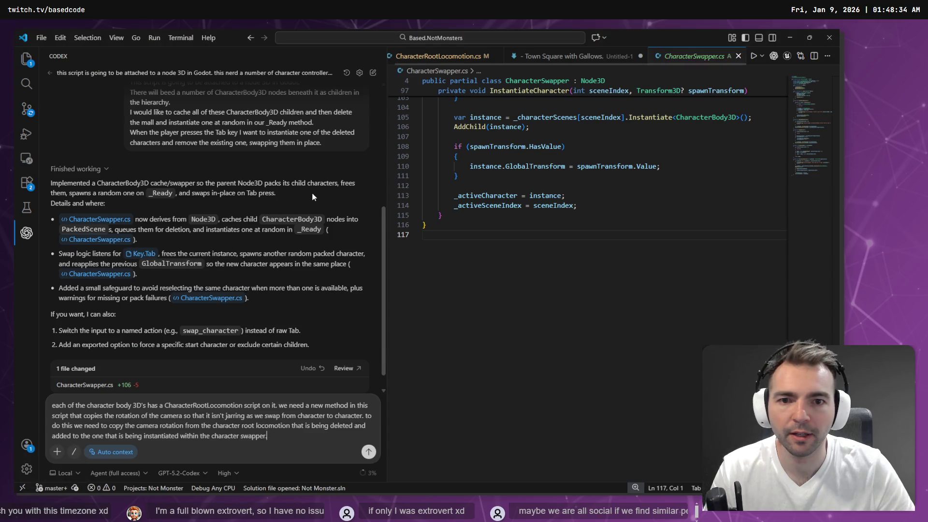
pyautogui.hotkey('alt', 'Tab')
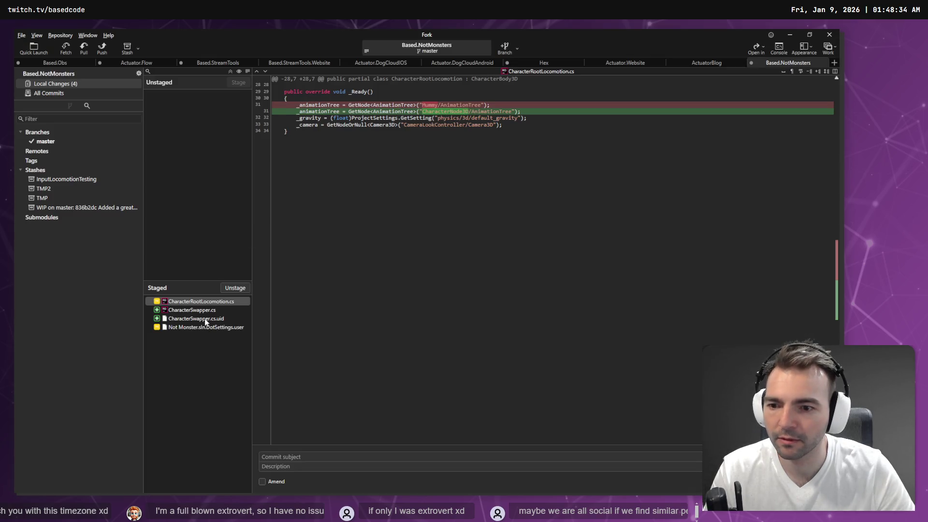
pyautogui.hotkey('alt', 'Tab')
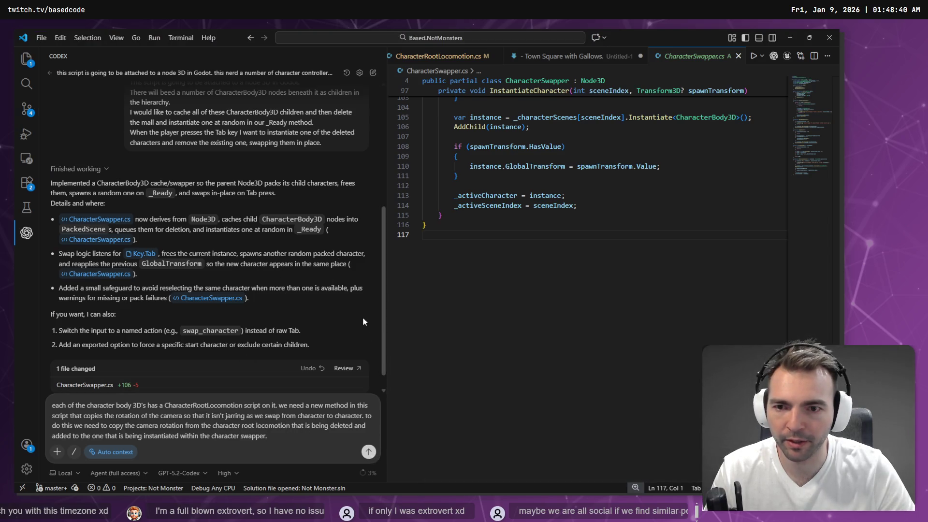
pyautogui.hotkey('alt', 'Tab')
pyautogui.hotkey('alt', 'Tab')
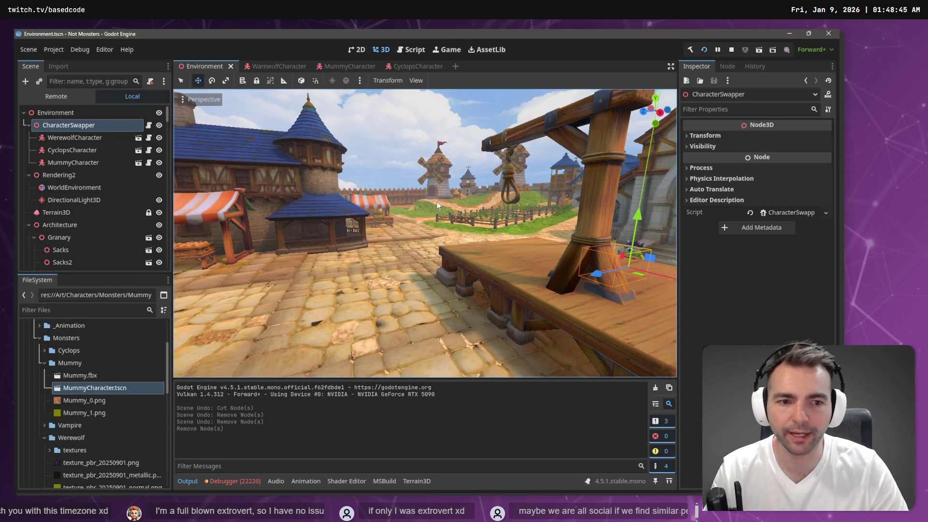
# Fly the editor camera past the church into the Environment scene's town square
pyautogui.moveTo(436, 201)
pyautogui.mouseDown()
pyautogui.moveTo(479, 203)
pyautogui.moveTo(443, 204)
pyautogui.mouseUp()
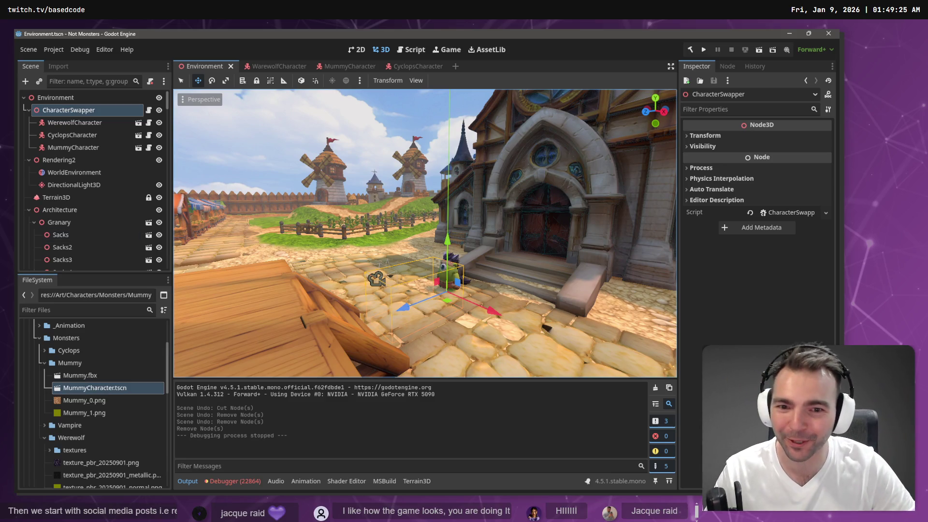
pyautogui.press('w')
pyautogui.press('w')
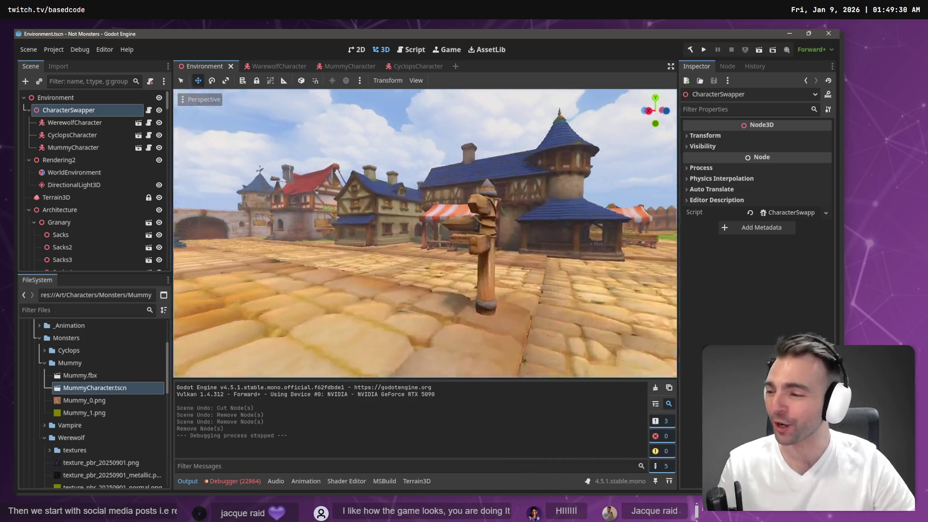
pyautogui.press('w')
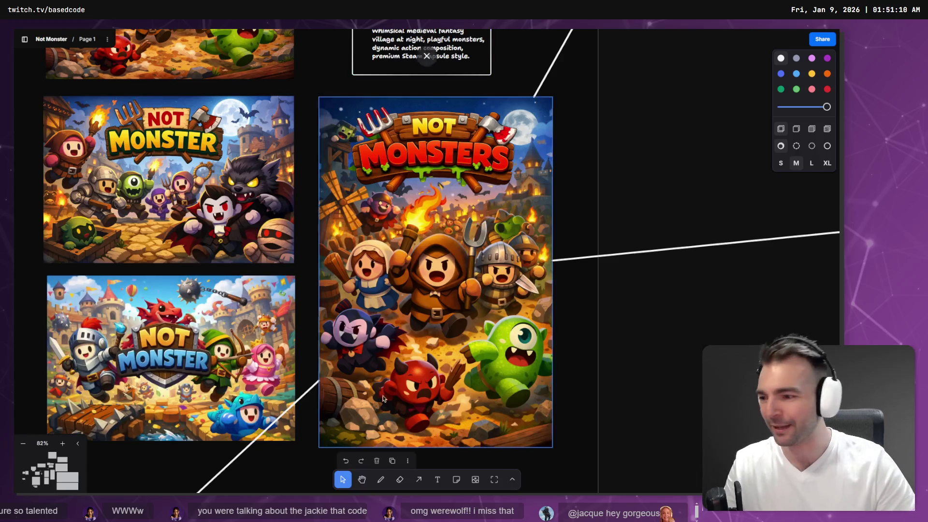
# Step through the lobby, Among Us notes, flowchart and day-phase frames, ending on the night-phase mockup
pyautogui.scroll(-5, 386, 370)
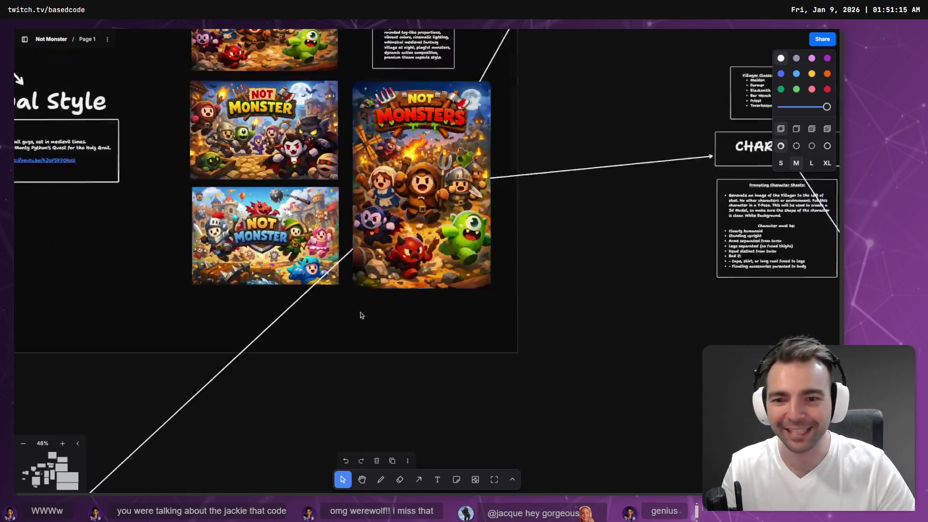
pyautogui.scroll(-5, 405, 274)
pyautogui.scroll(-5, 405, 274)
pyautogui.scroll(5, 466, 259)
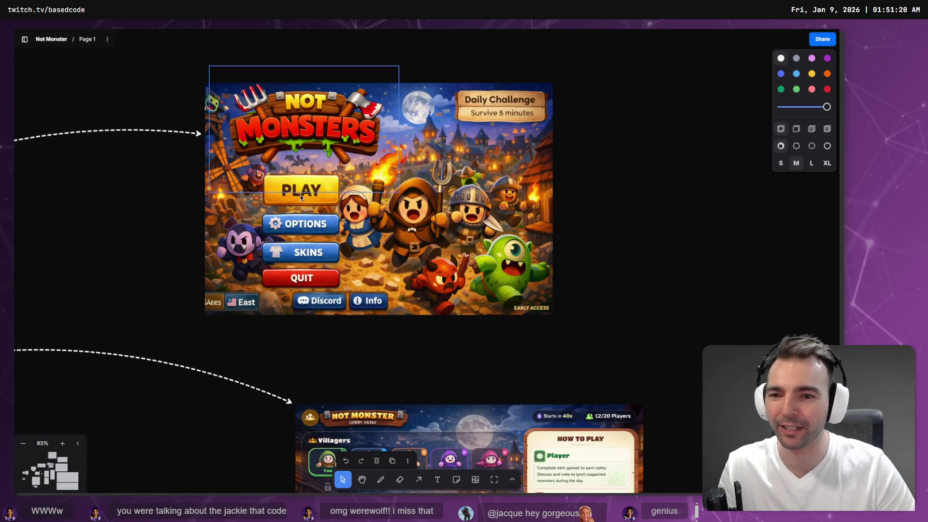
pyautogui.press('Right')
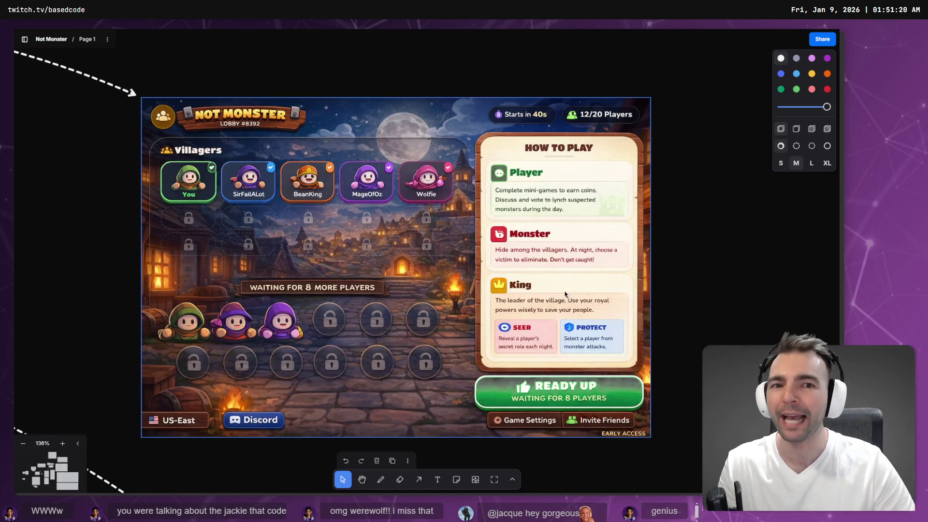
pyautogui.scroll(-5, 529, 393)
pyautogui.scroll(-5, 296, 202)
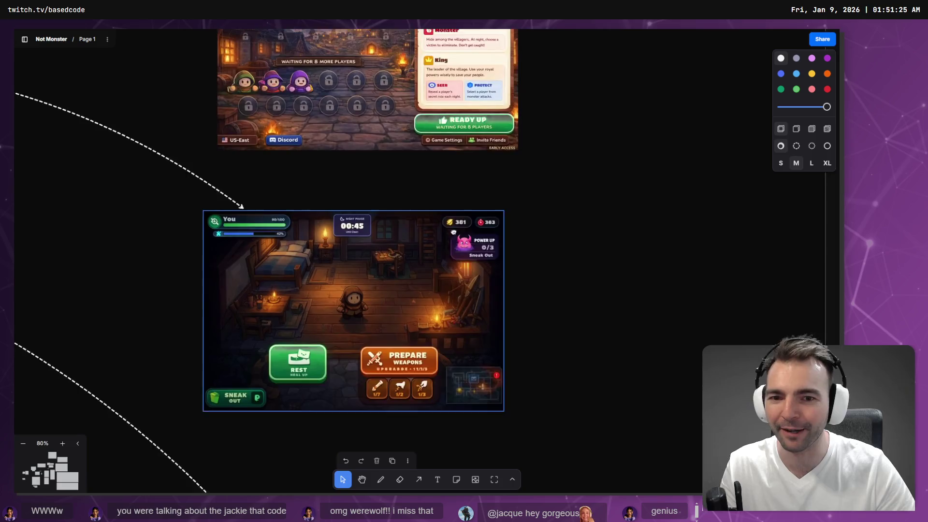
pyautogui.press('Right')
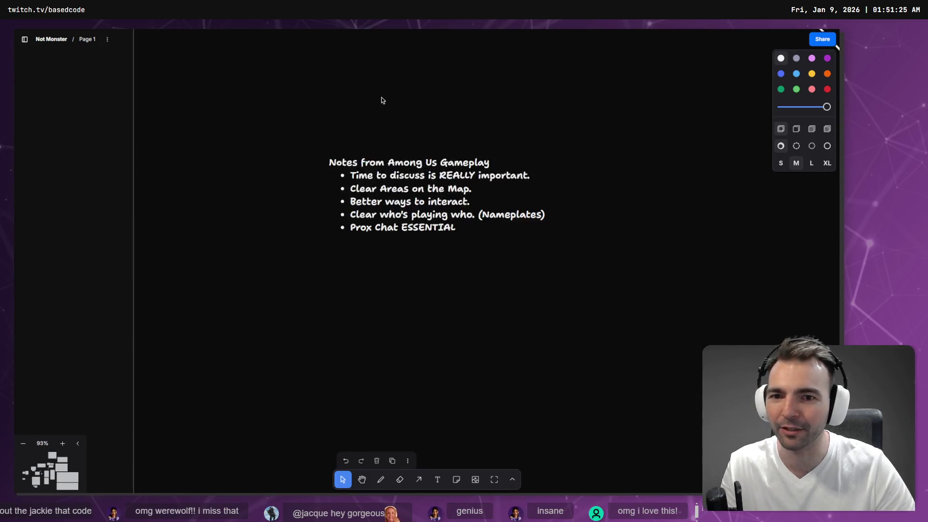
pyautogui.press('Left')
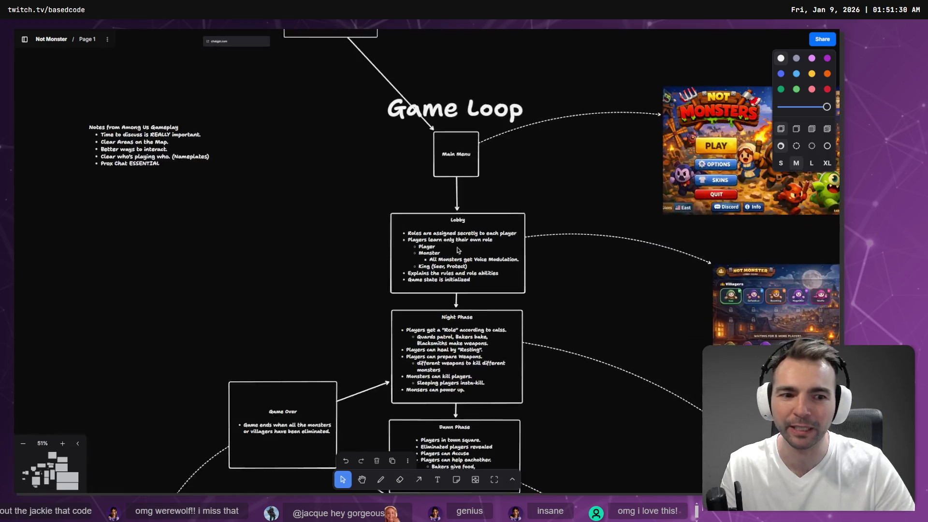
pyautogui.press('Left')
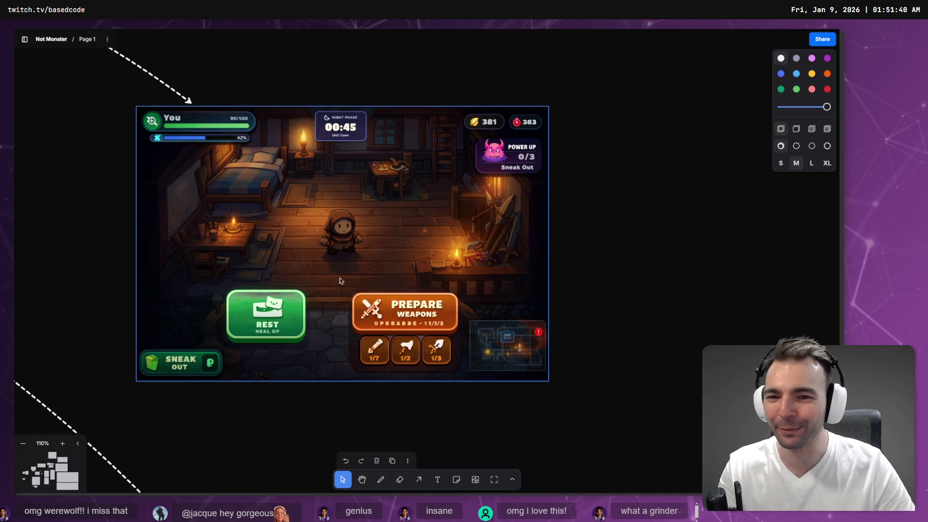
pyautogui.press('Right')
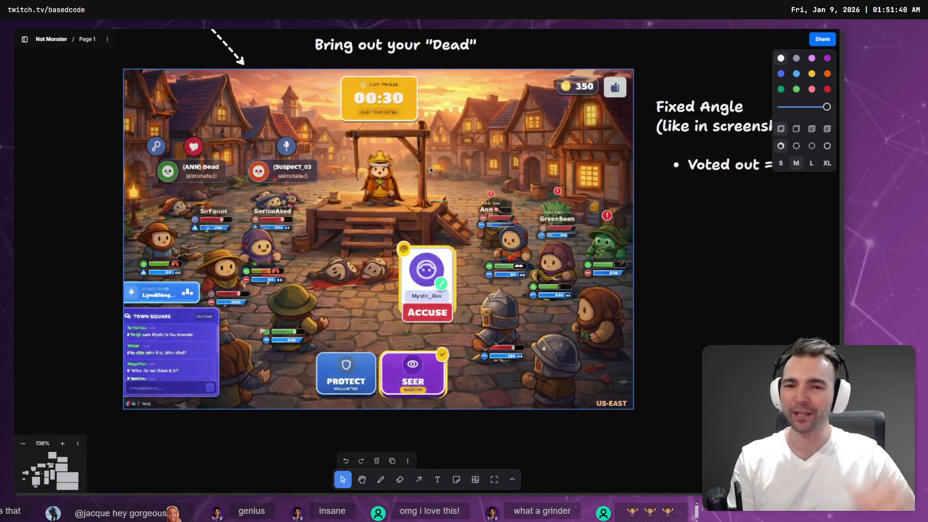
pyautogui.press('Left')
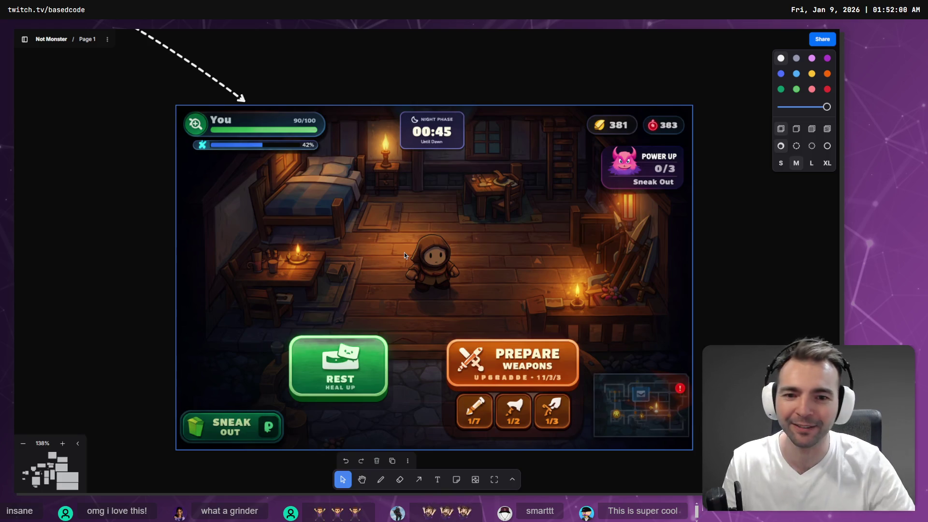
# Scroll across the village maps and environment sections to the Villagers and Monsters character frames
pyautogui.scroll(-5, 405, 252)
pyautogui.scroll(-5, 440, 250)
pyautogui.scroll(3, 514, 215)
pyautogui.scroll(-3, 514, 216)
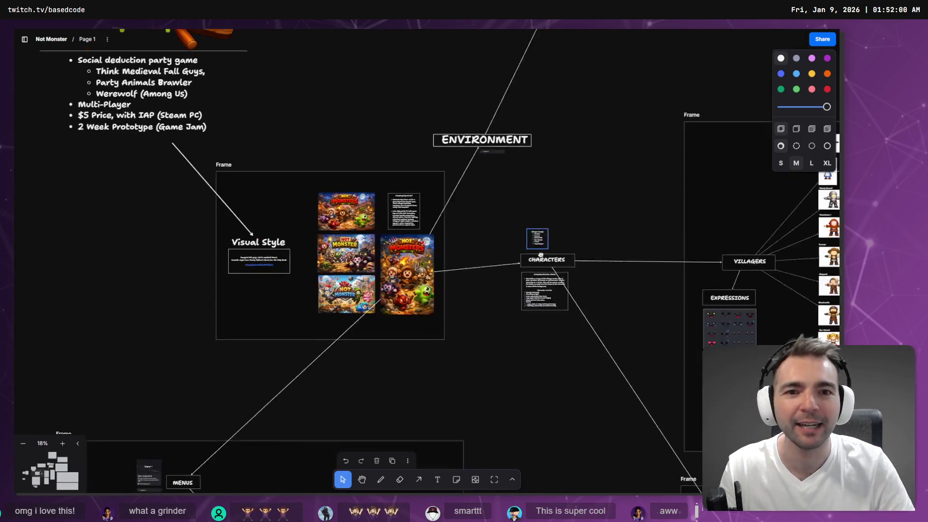
pyautogui.scroll(5, 596, 155)
pyautogui.scroll(10, 595, 154)
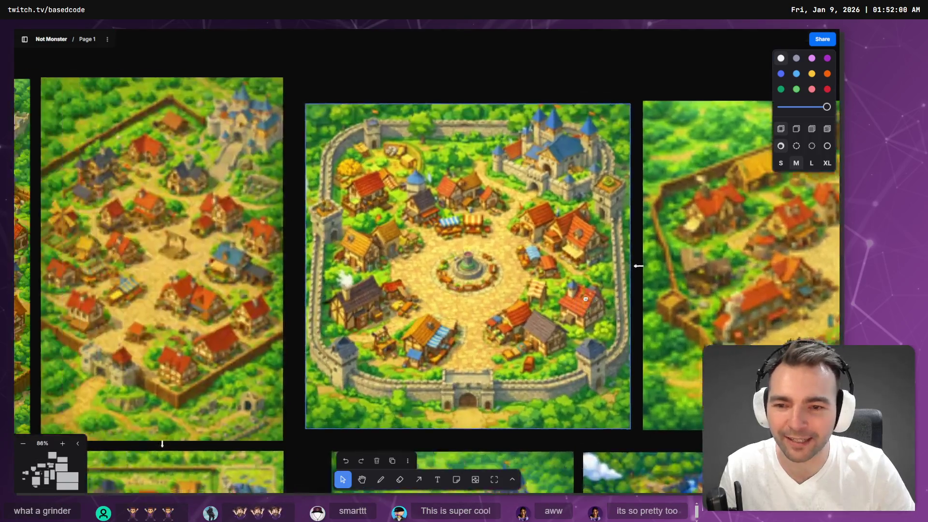
pyautogui.hscroll(10, 532, 290)
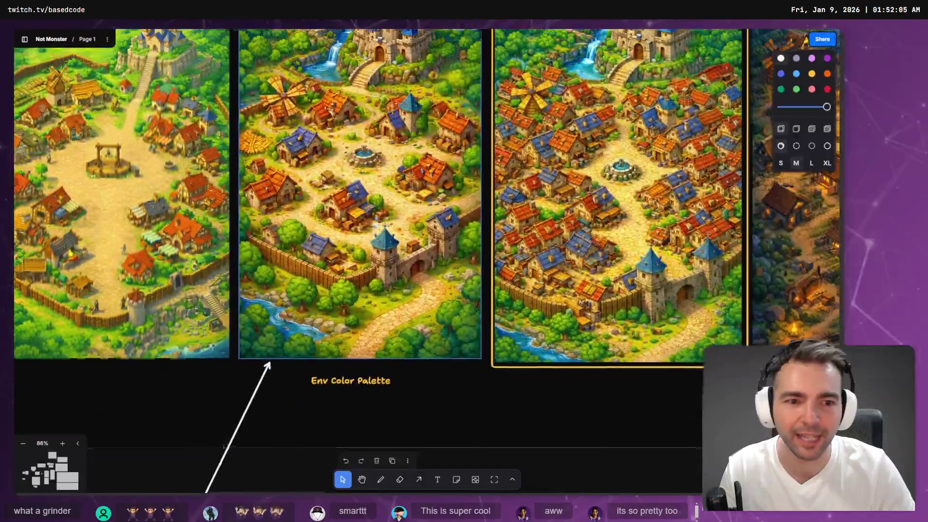
pyautogui.scroll(5, 211, 313)
pyautogui.scroll(-3, 211, 313)
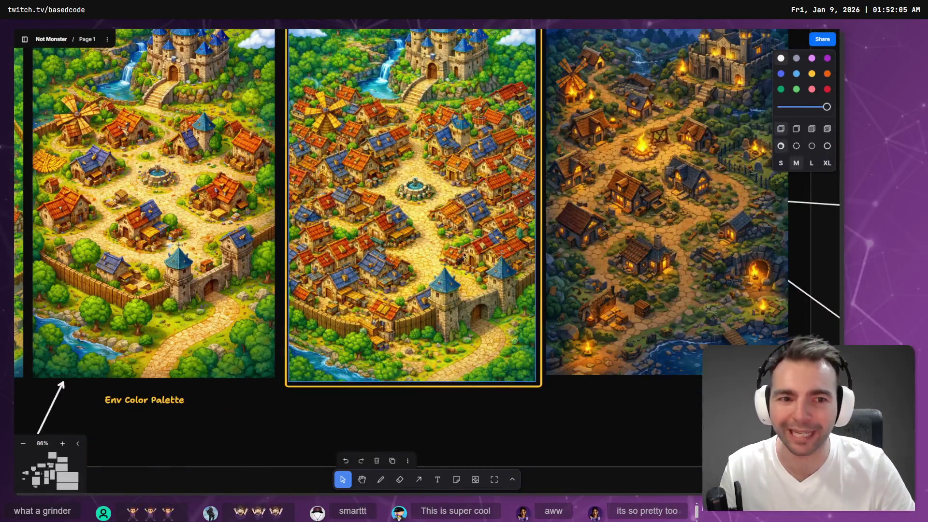
pyautogui.scroll(1, 370, 196)
pyautogui.scroll(-3, 370, 195)
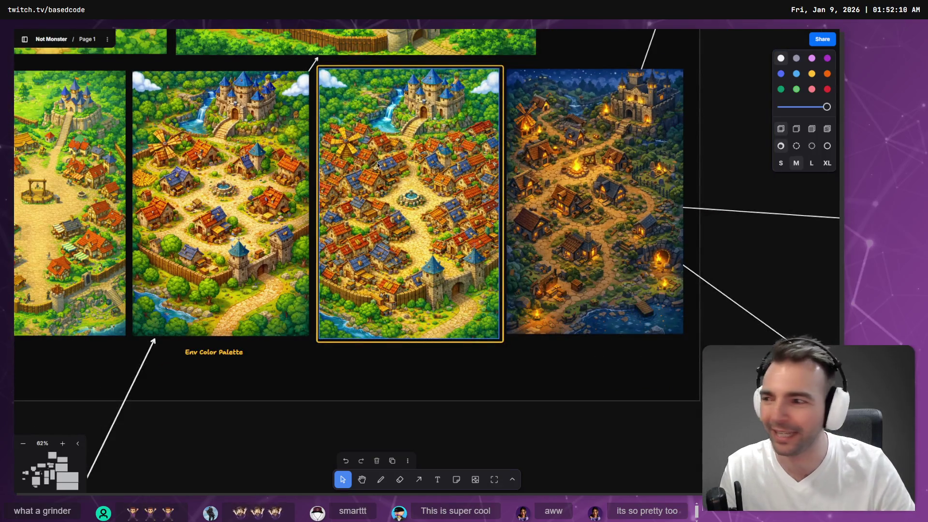
pyautogui.scroll(-5, 385, 189)
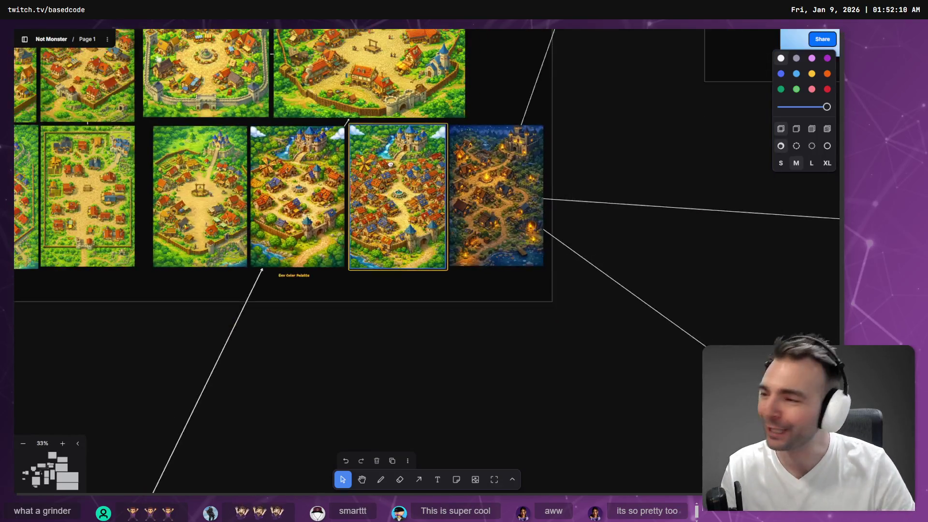
pyautogui.scroll(-3, 373, 236)
pyautogui.scroll(5, 344, 357)
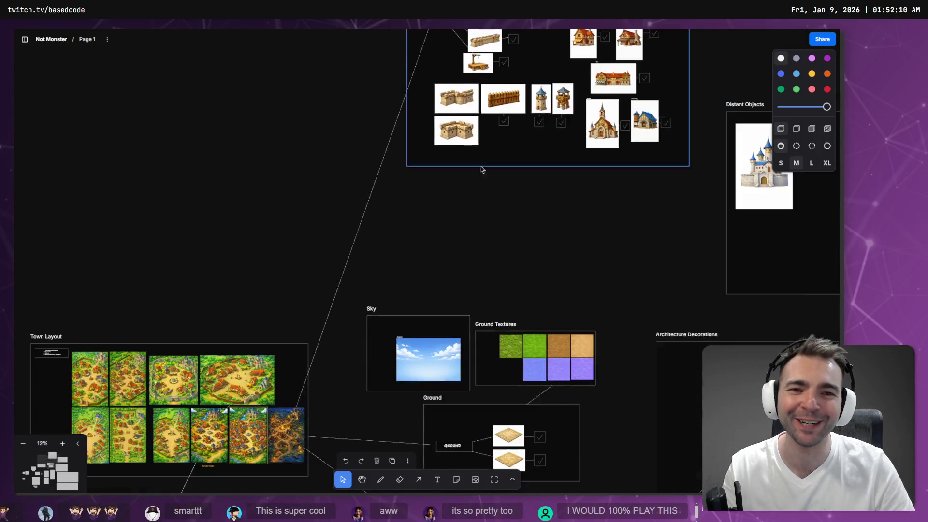
pyautogui.scroll(3, 423, 279)
pyautogui.scroll(-5, 423, 278)
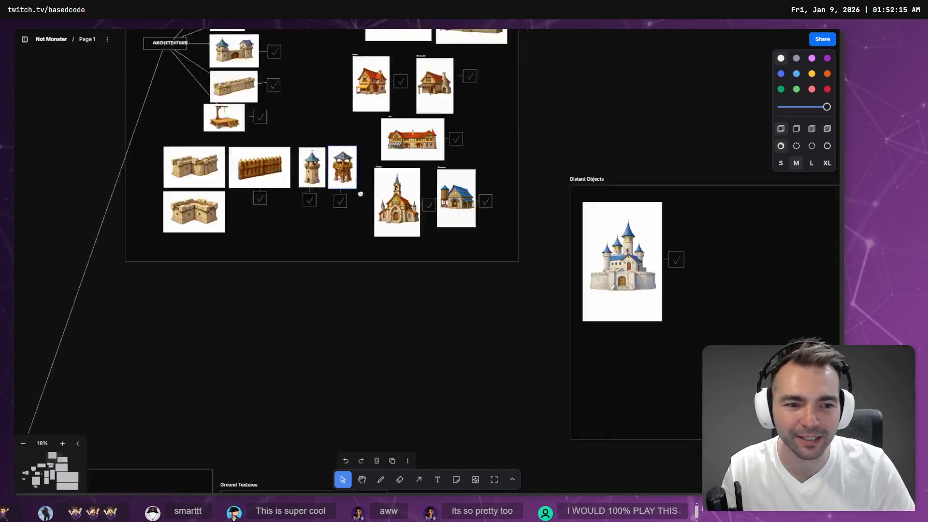
pyautogui.scroll(-5, 493, 341)
pyautogui.scroll(2, 292, 232)
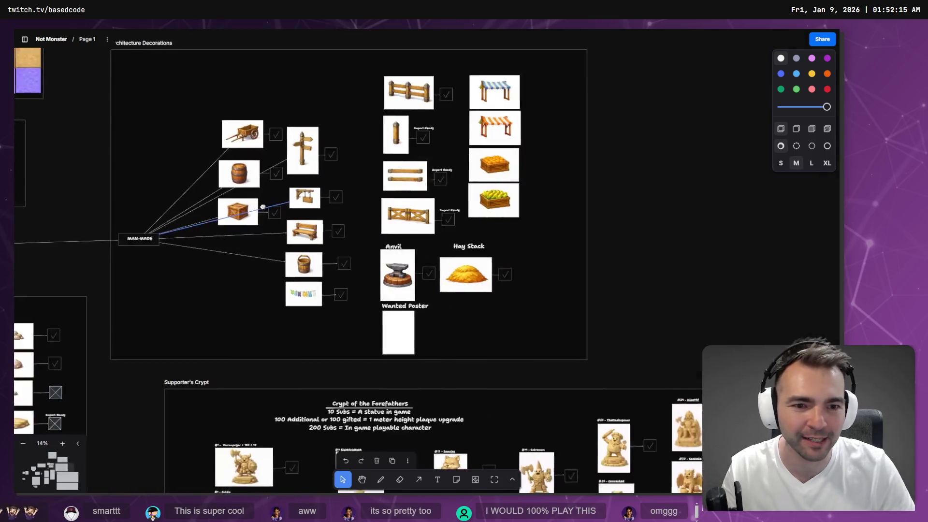
pyautogui.scroll(-5, 292, 233)
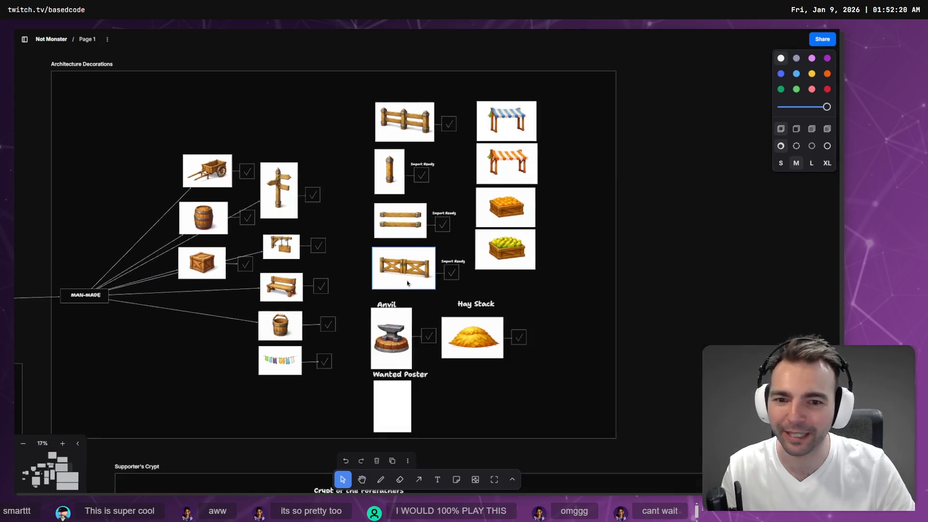
pyautogui.moveTo(260, 216); pyautogui.dragTo(533, 192)
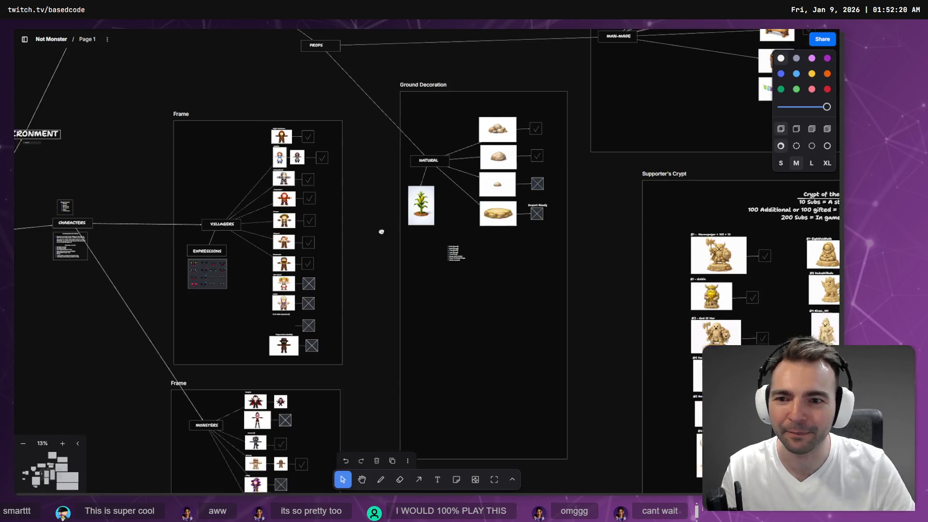
# Pan across the Villagers and Monsters frames and zoom in on the bride-and-groom card
pyautogui.moveTo(380, 232); pyautogui.dragTo(531, 209)
pyautogui.scroll(5, 531, 208)
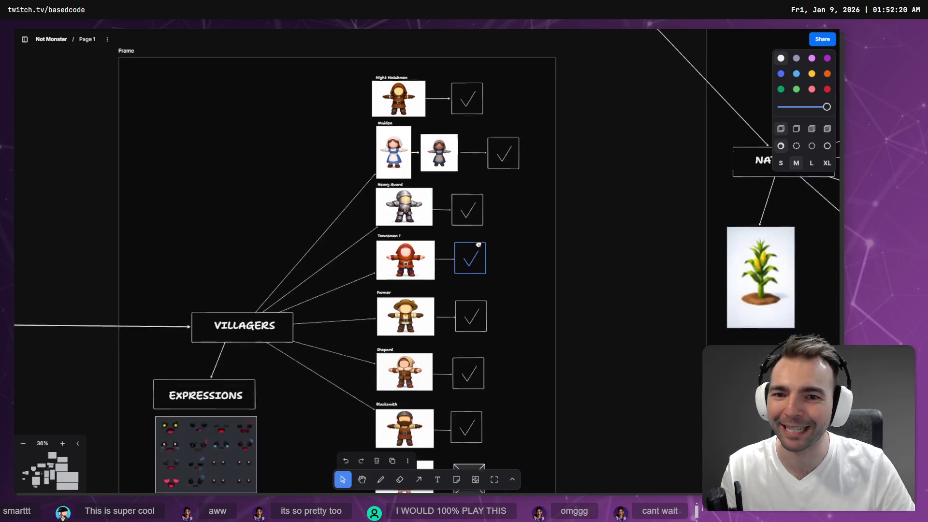
pyautogui.scroll(-1, 475, 222)
pyautogui.scroll(5, 385, 172)
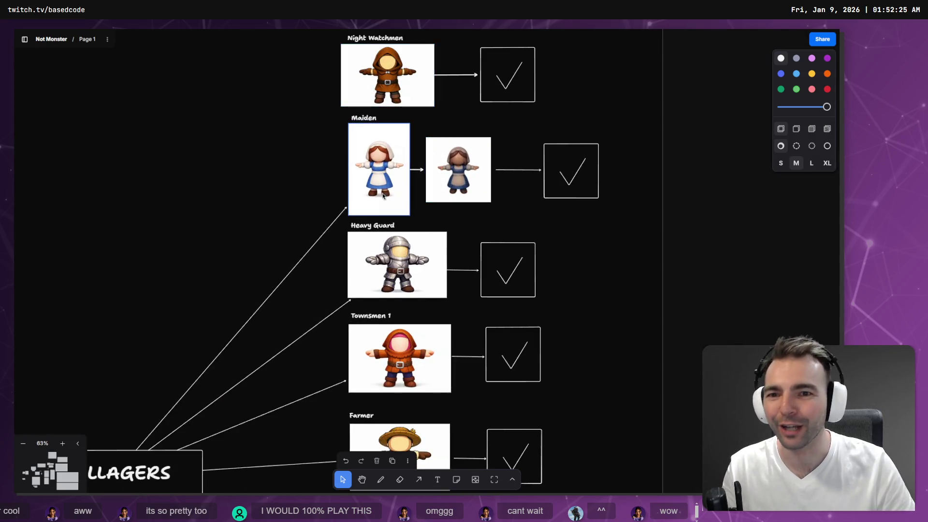
pyautogui.scroll(-5, 338, 159)
pyautogui.scroll(-7, 300, 197)
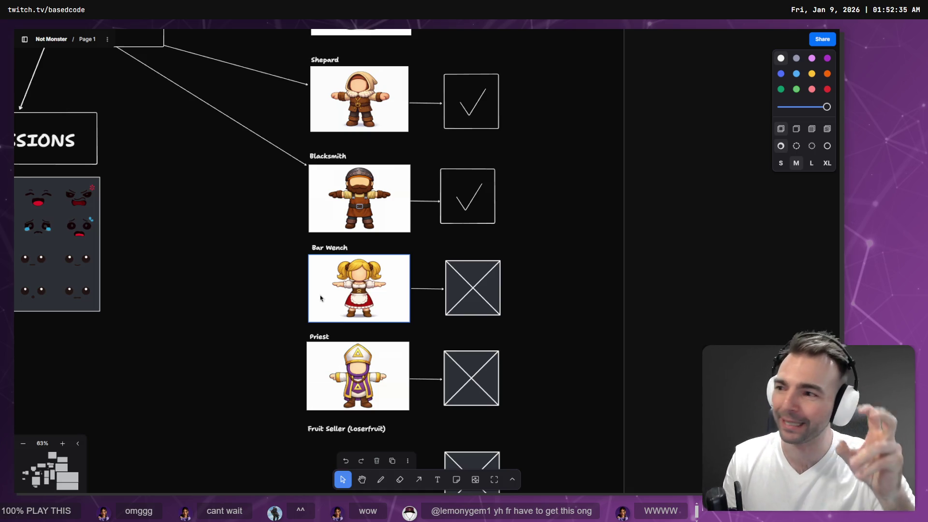
pyautogui.scroll(3, 300, 290)
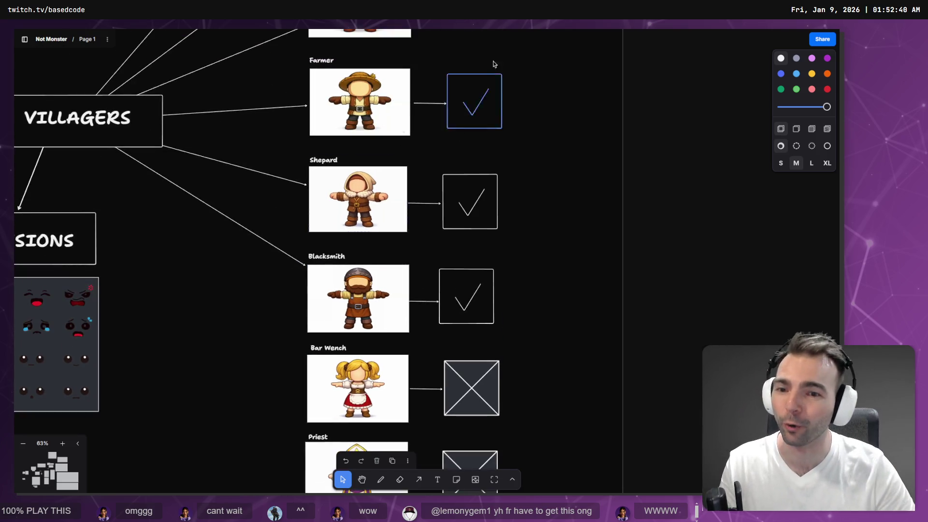
pyautogui.scroll(-10, 358, 147)
pyautogui.scroll(-10, 357, 147)
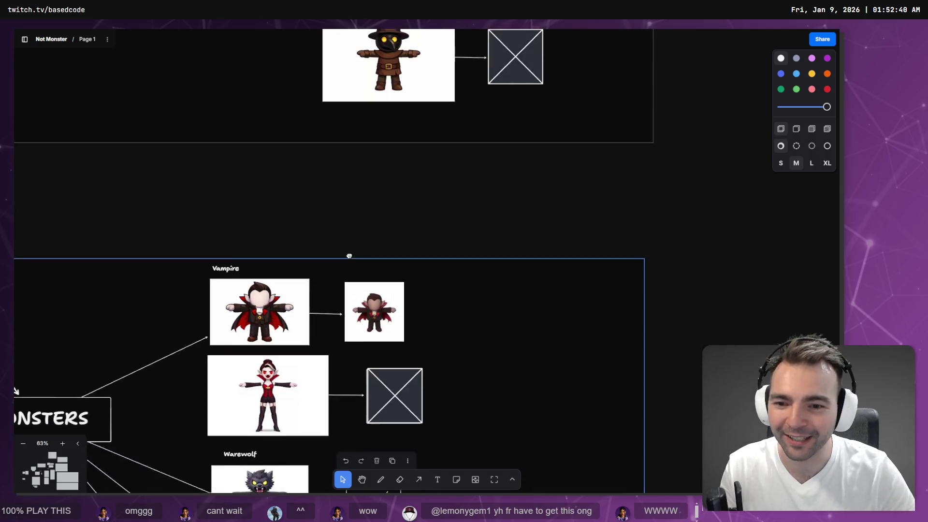
pyautogui.scroll(9, 404, 187)
pyautogui.scroll(5, 427, 216)
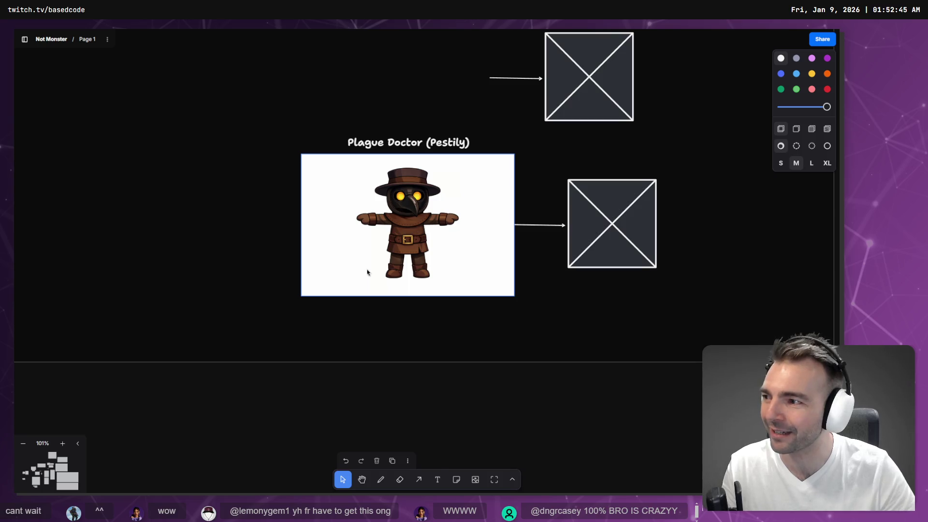
pyautogui.scroll(-10, 367, 272)
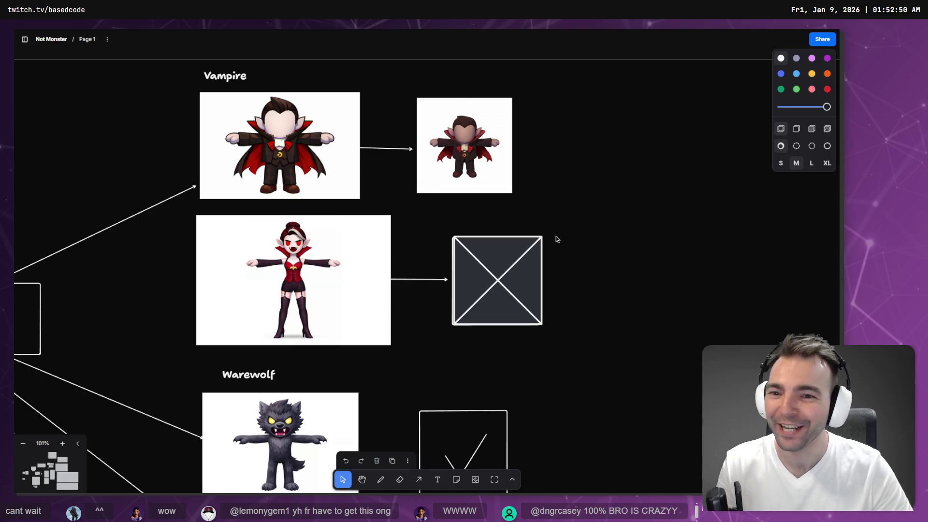
pyautogui.scroll(-1, 555, 239)
pyautogui.scroll(3, 315, 240)
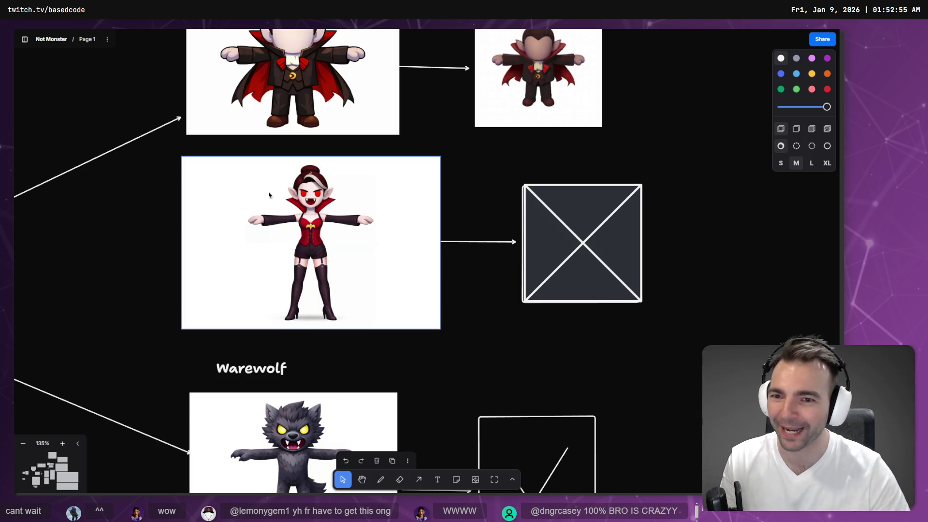
pyautogui.scroll(-5, 386, 325)
pyautogui.scroll(-10, 417, 195)
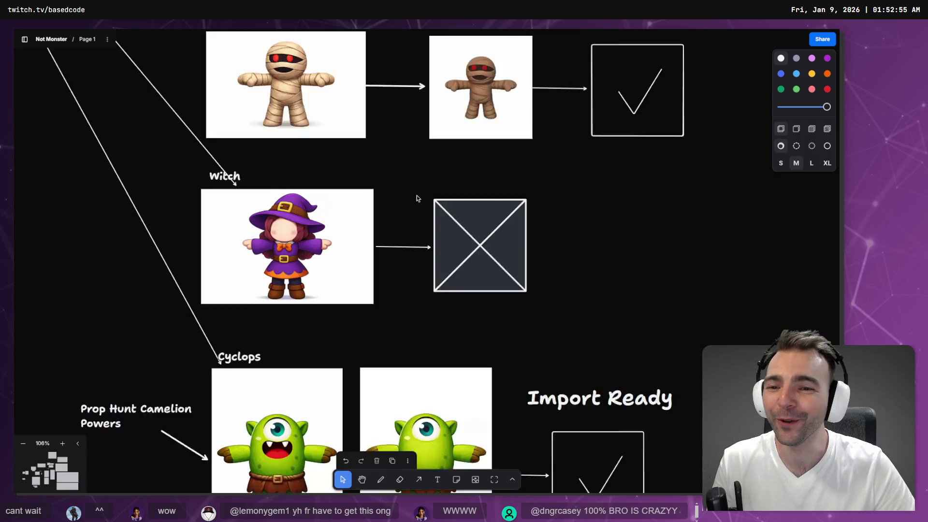
pyautogui.scroll(5, 417, 195)
# Zoom out until the whole planning board is visible
pyautogui.scroll(-6, 302, 462)
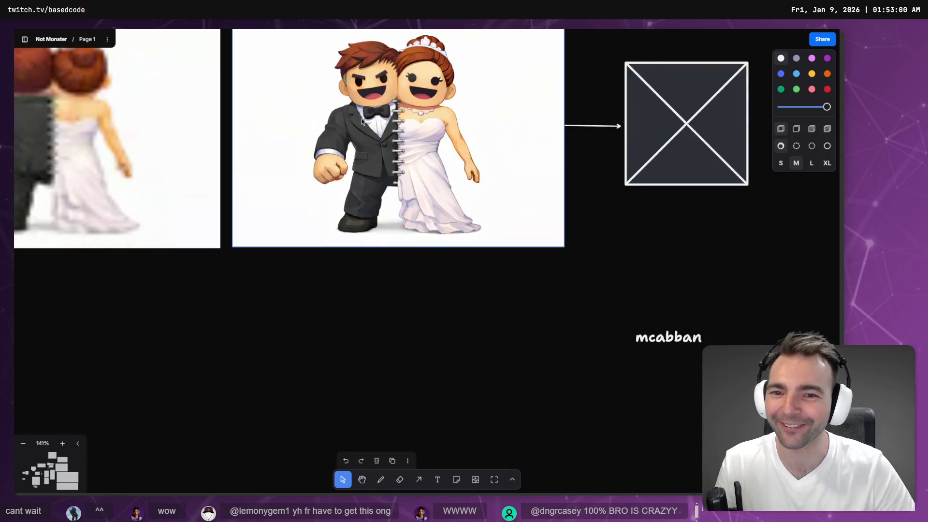
pyautogui.scroll(3, 338, 172)
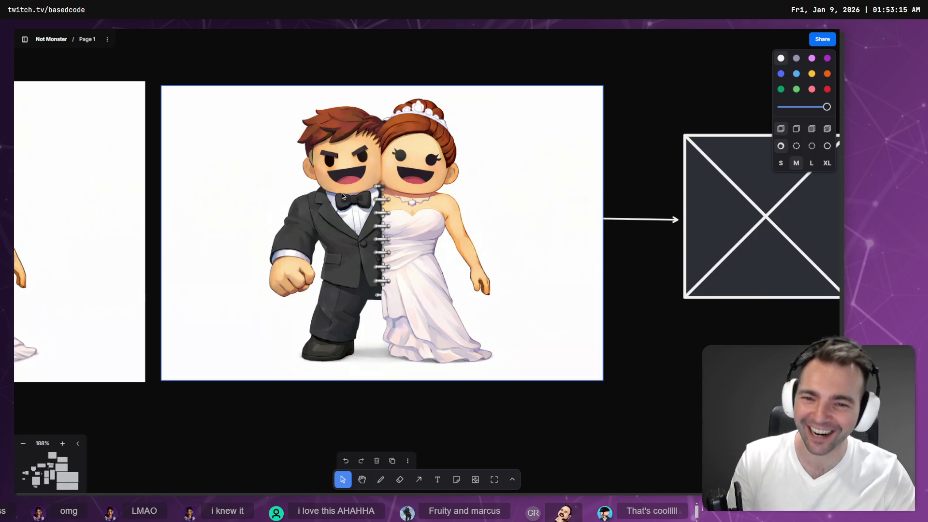
pyautogui.scroll(-3, 389, 211)
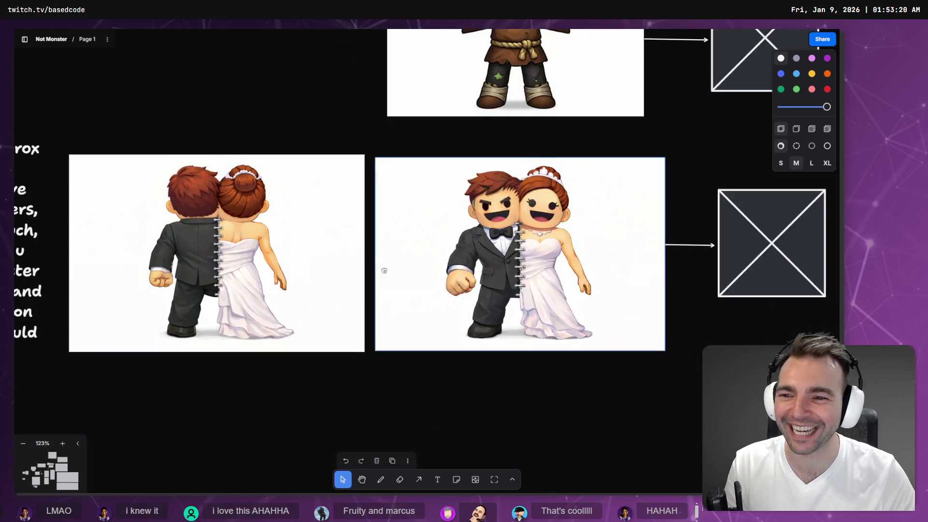
pyautogui.scroll(5, 500, 297)
pyautogui.scroll(-3, 548, 257)
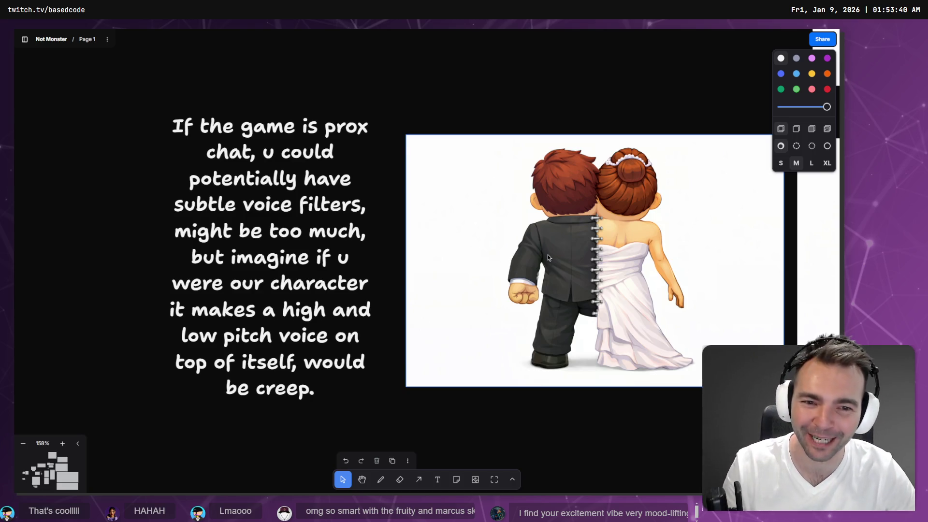
pyautogui.scroll(-10, 547, 254)
pyautogui.scroll(-5, 352, 125)
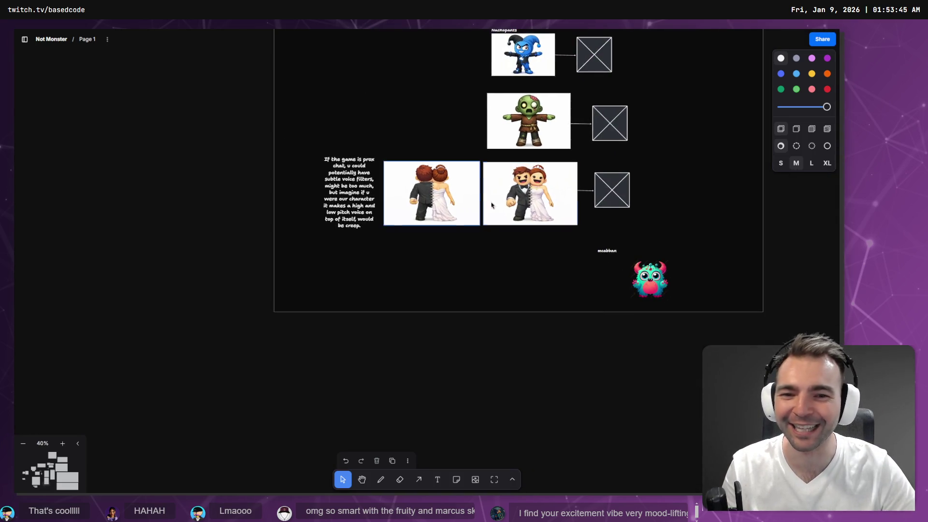
pyautogui.scroll(5, 520, 302)
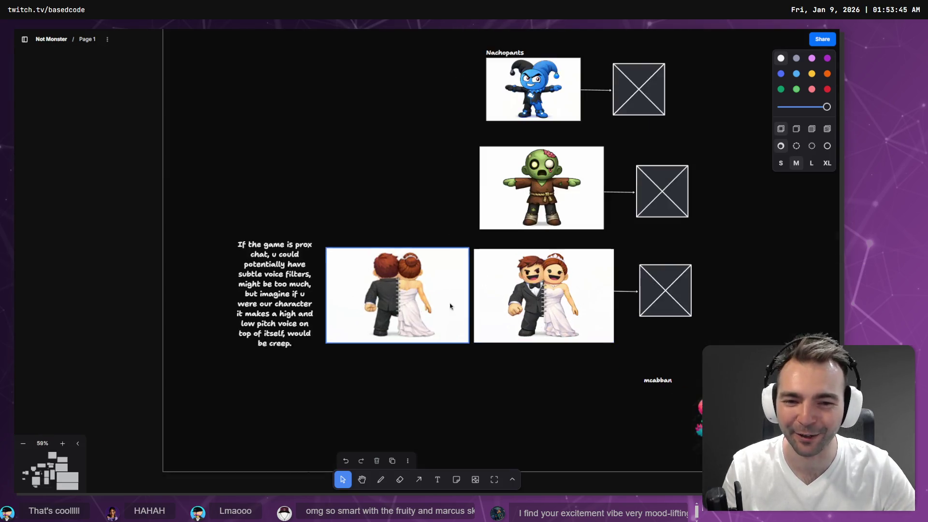
pyautogui.scroll(-4, 540, 170)
pyautogui.scroll(-3, 541, 170)
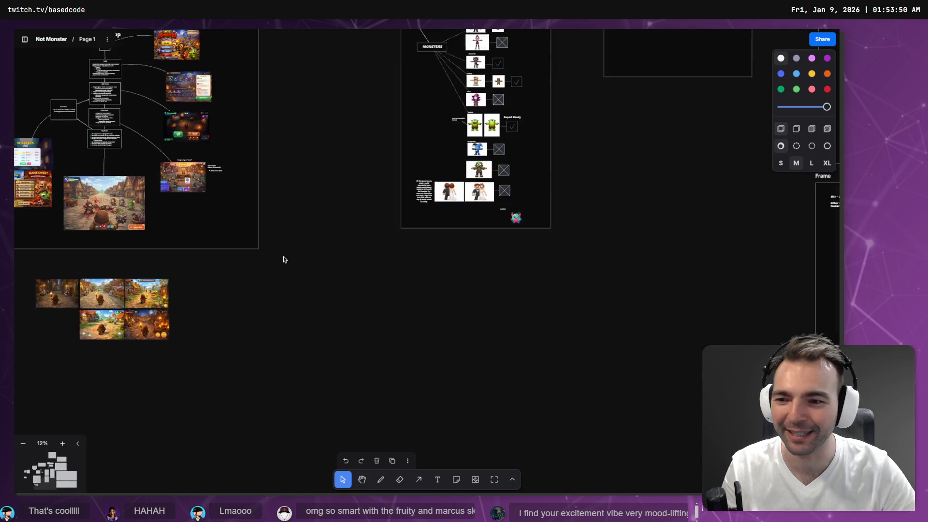
# Move to the Supporter's Crypt frame and zoom in on the ticked #1 statue
pyautogui.moveTo(284, 259); pyautogui.dragTo(470, 263)
pyautogui.moveTo(651, 132); pyautogui.dragTo(294, 284)
pyautogui.scroll(5, 455, 303)
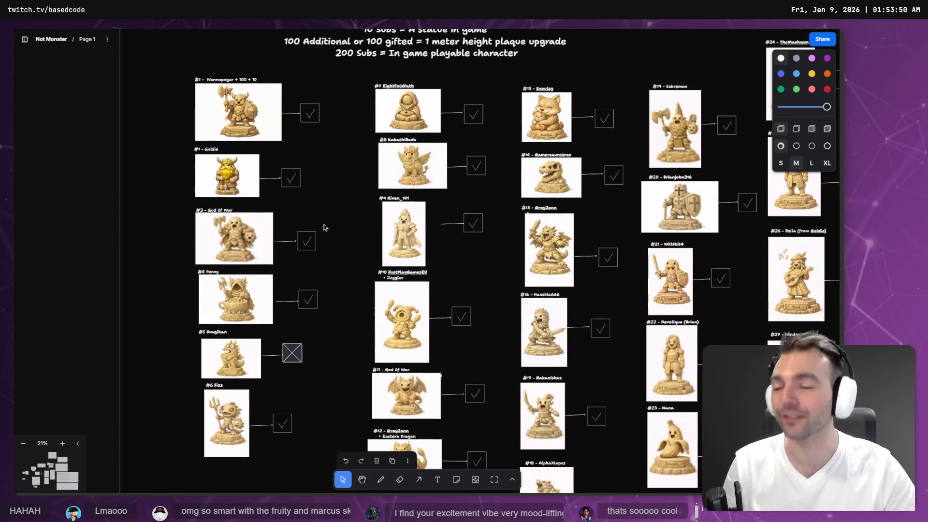
pyautogui.scroll(-1, 324, 226)
pyautogui.hscroll(1, 324, 227)
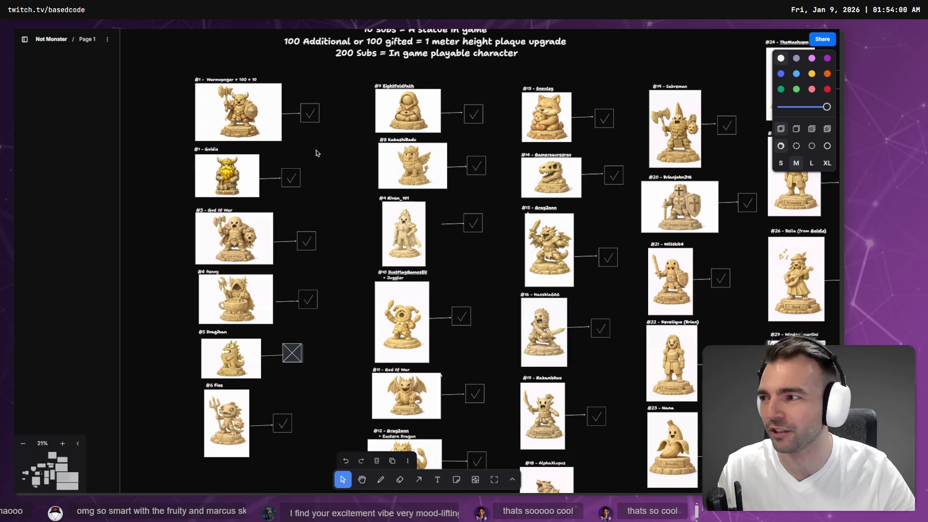
pyautogui.scroll(10, 313, 156)
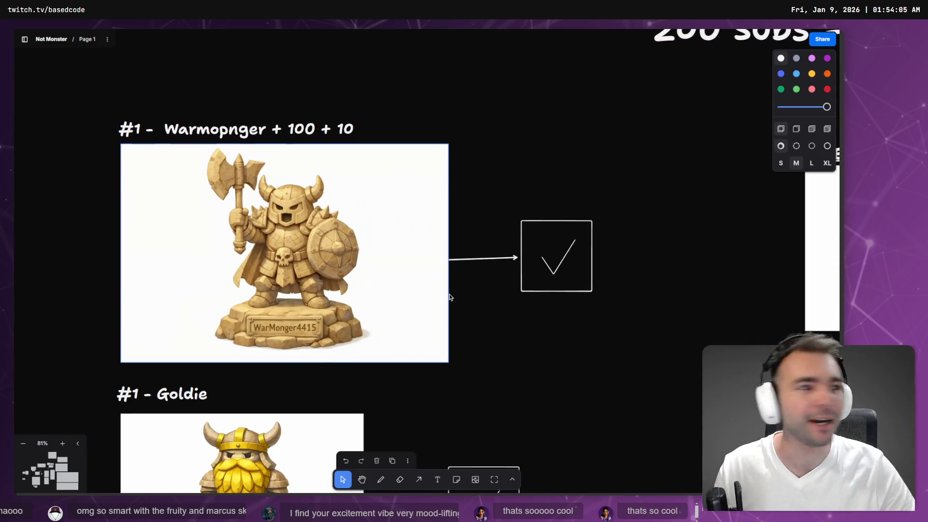
# Back in Godot, filter the FileSystem by 'art' and select res://Art/ArtTests.tscn
pyautogui.hotkey('alt', 'Tab')
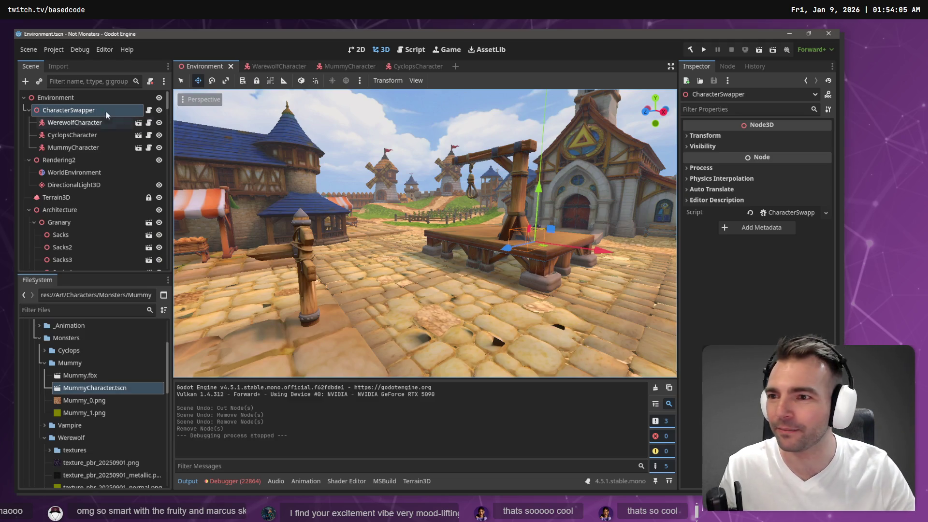
pyautogui.click(96, 82)
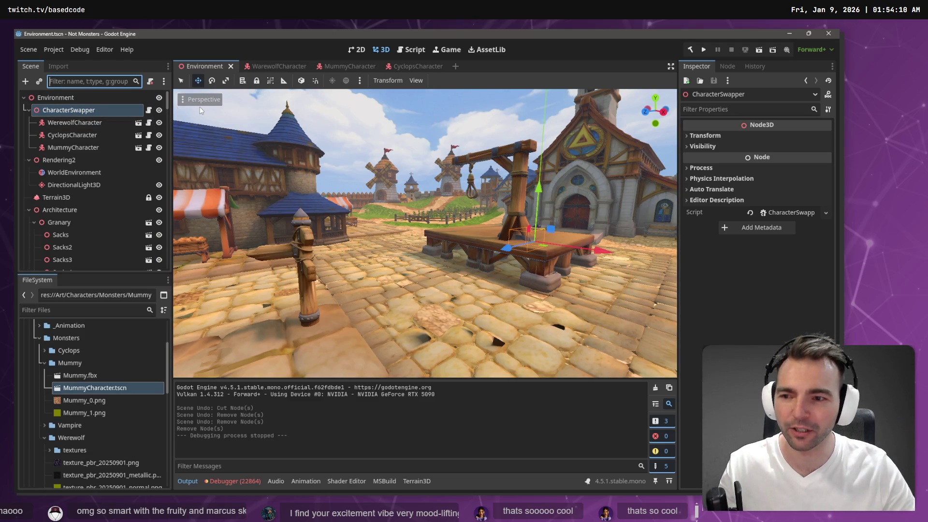
pyautogui.press('Up')
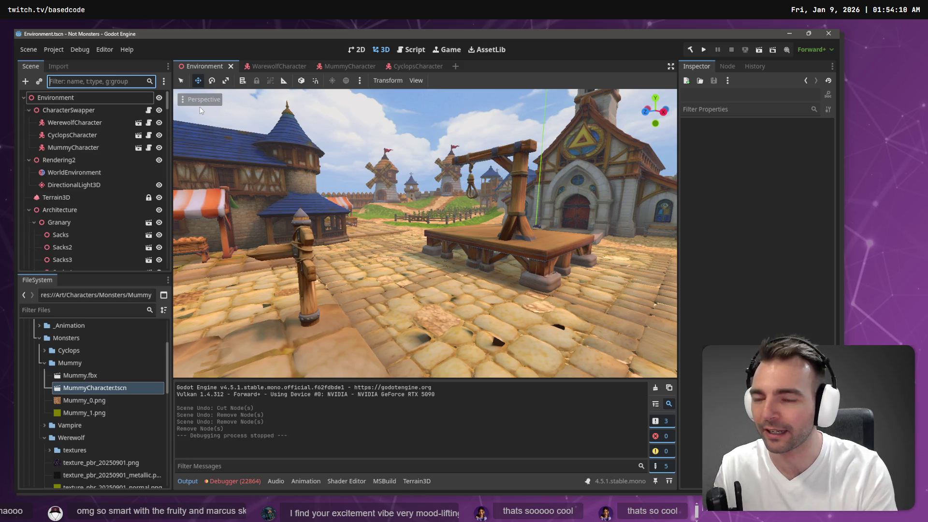
pyautogui.click(92, 309)
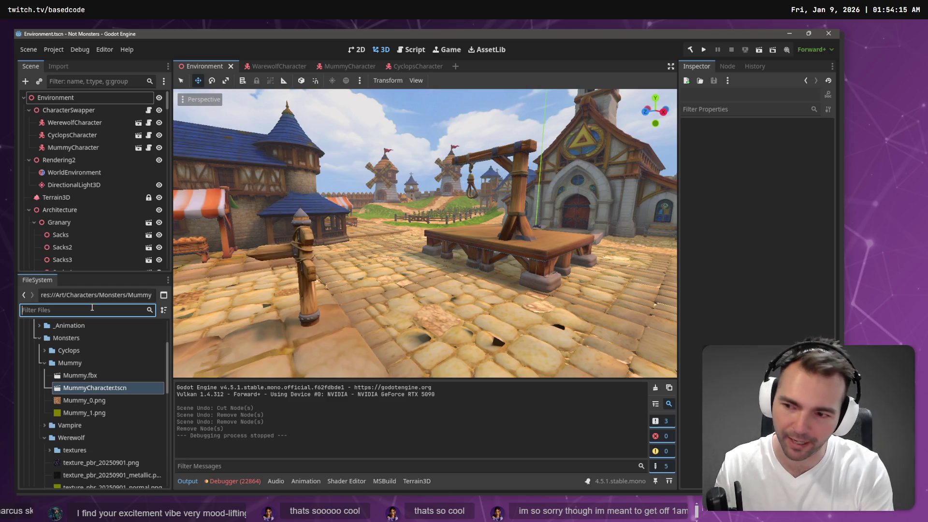
pyautogui.write('art')
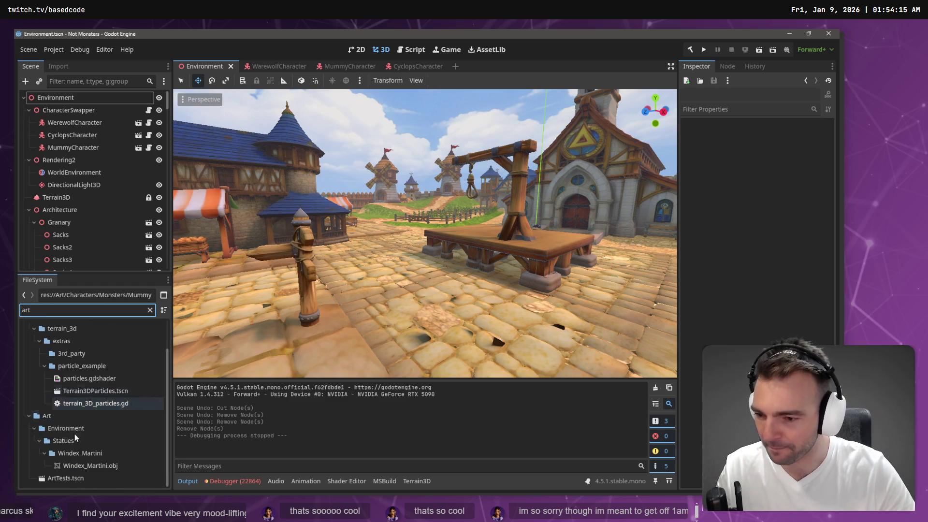
pyautogui.click(153, 477)
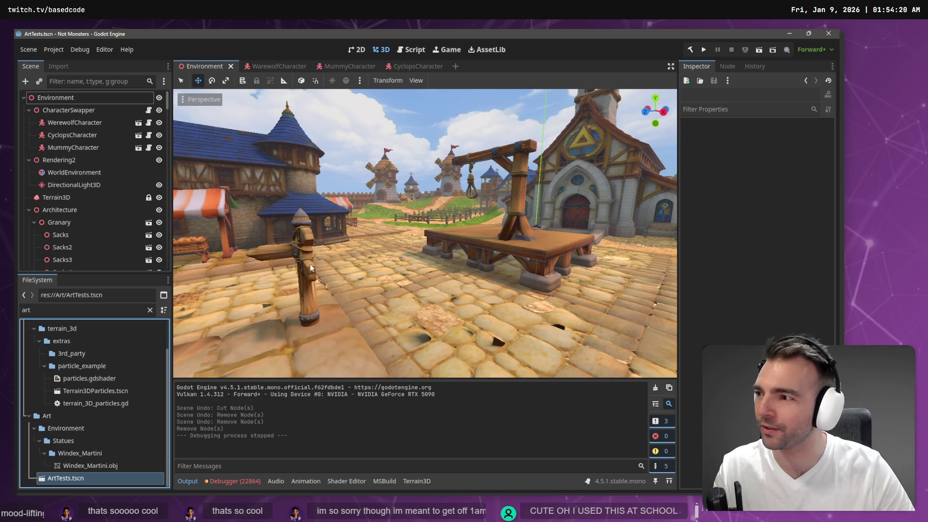
pyautogui.press('s')
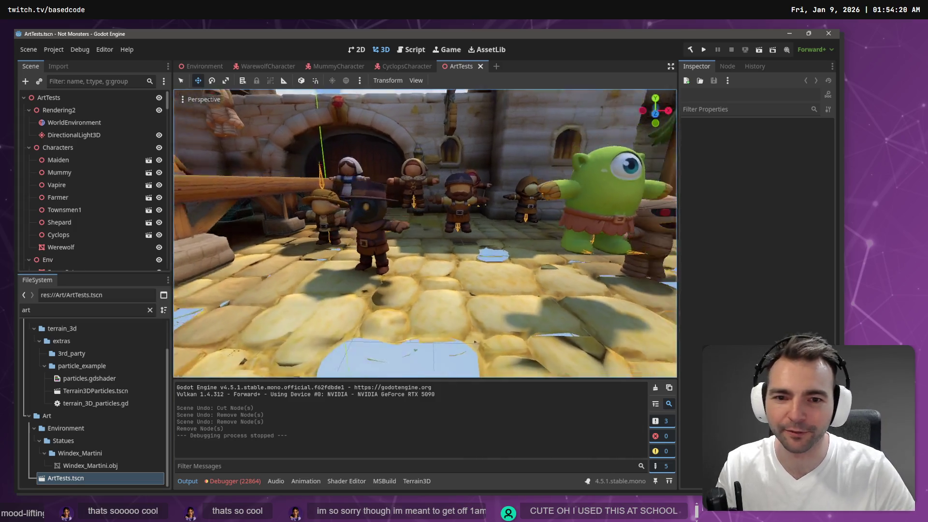
pyautogui.press('a')
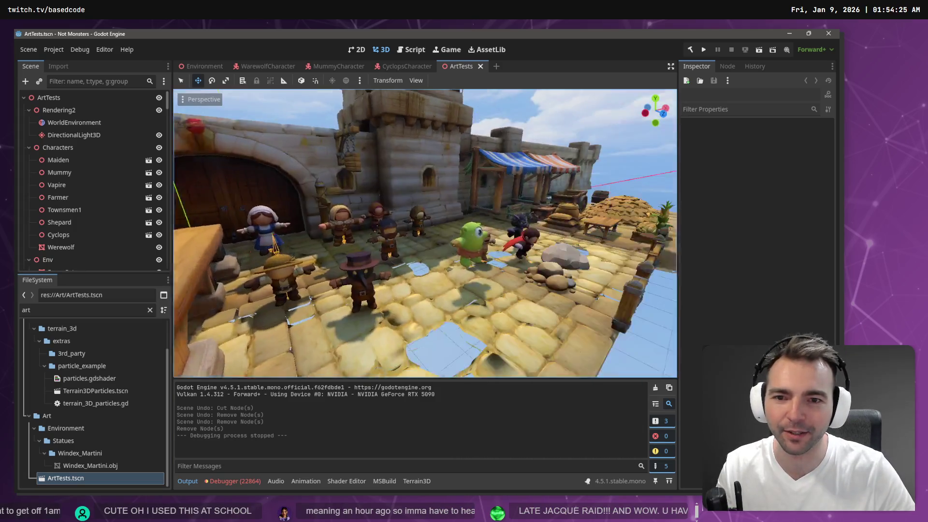
pyautogui.press('w')
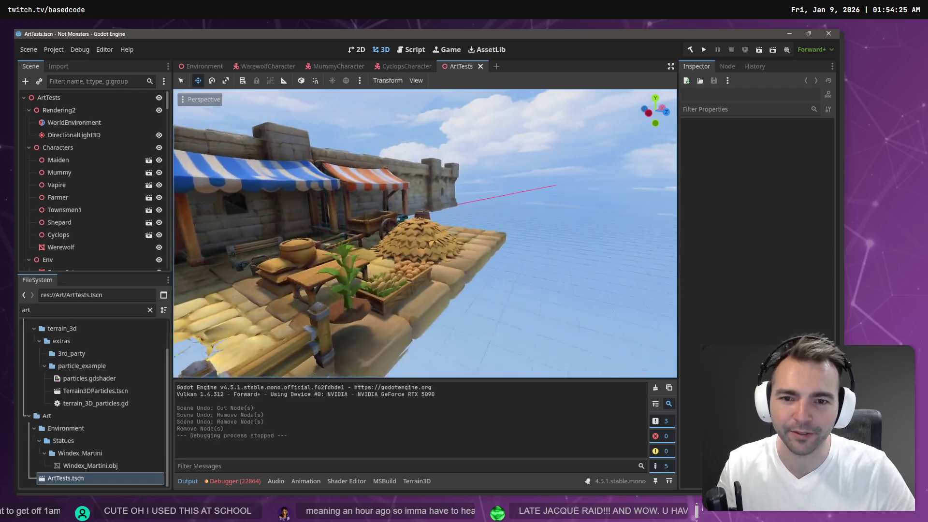
pyautogui.press('s')
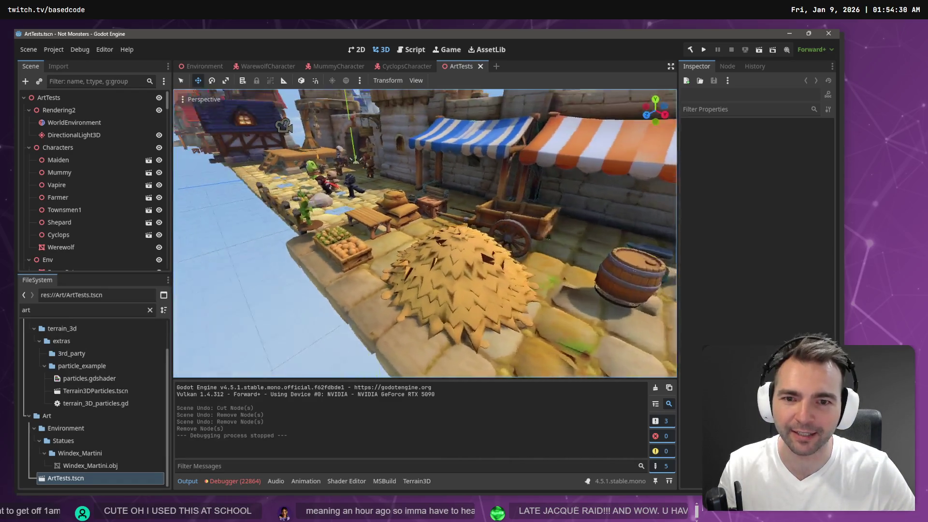
pyautogui.scroll(2, 426, 232)
pyautogui.press('s')
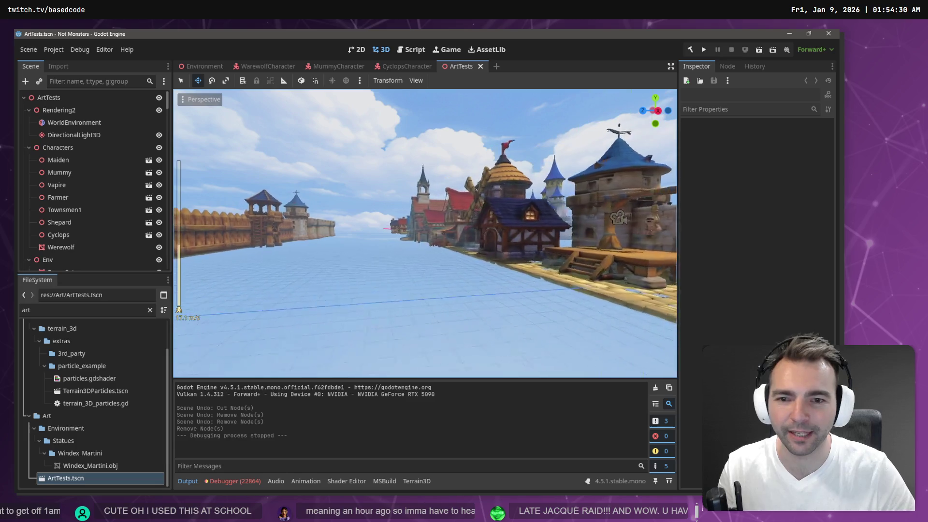
pyautogui.scroll(5, 426, 232)
pyautogui.press('w')
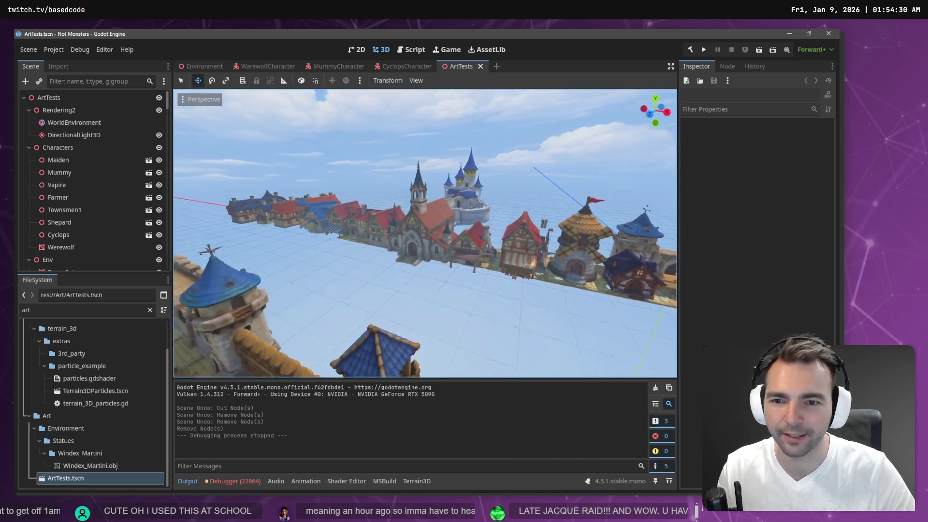
pyautogui.scroll(-5, 426, 232)
pyautogui.press('w')
pyautogui.scroll(-10, 425, 232)
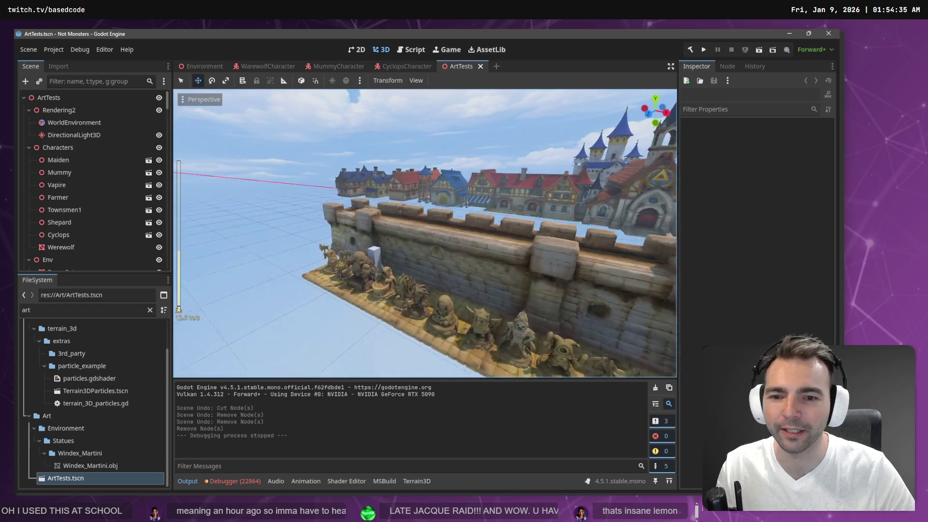
pyautogui.press('w')
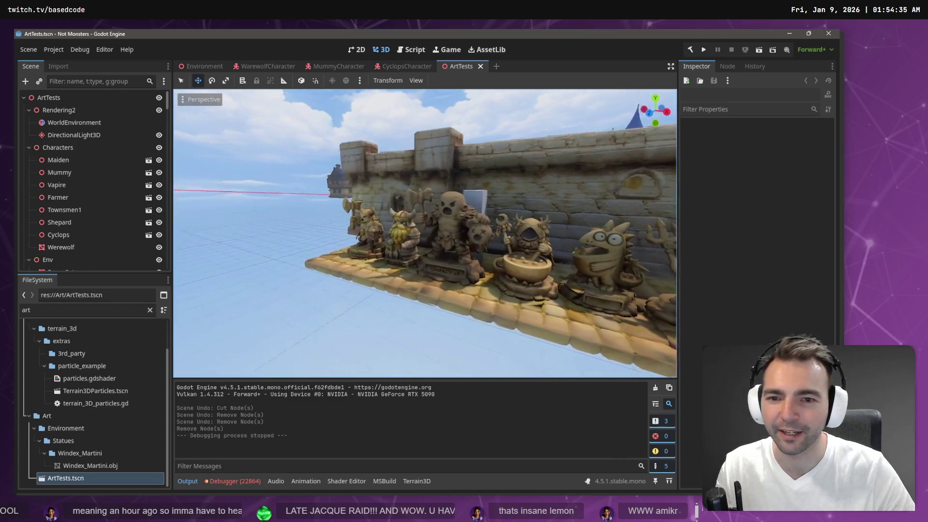
pyautogui.press('s')
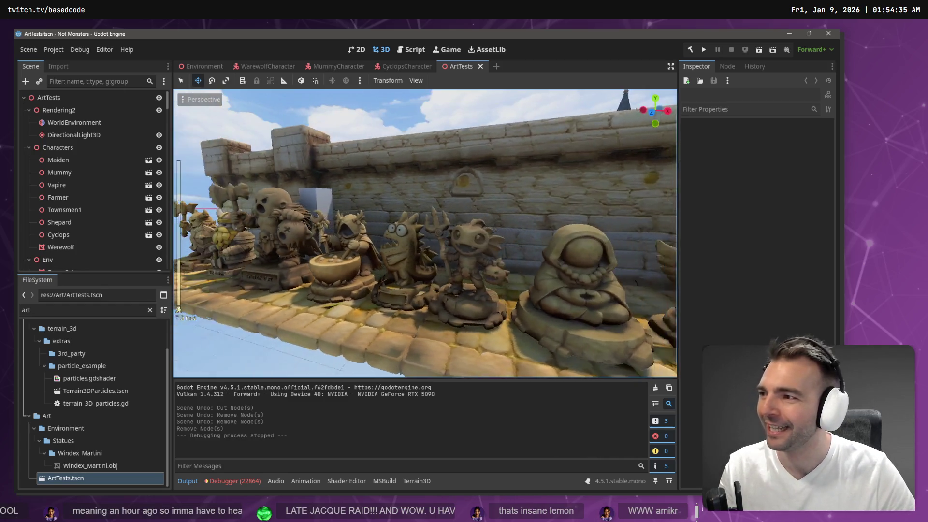
pyautogui.scroll(8, 425, 233)
pyautogui.press('w')
pyautogui.scroll(5, 426, 232)
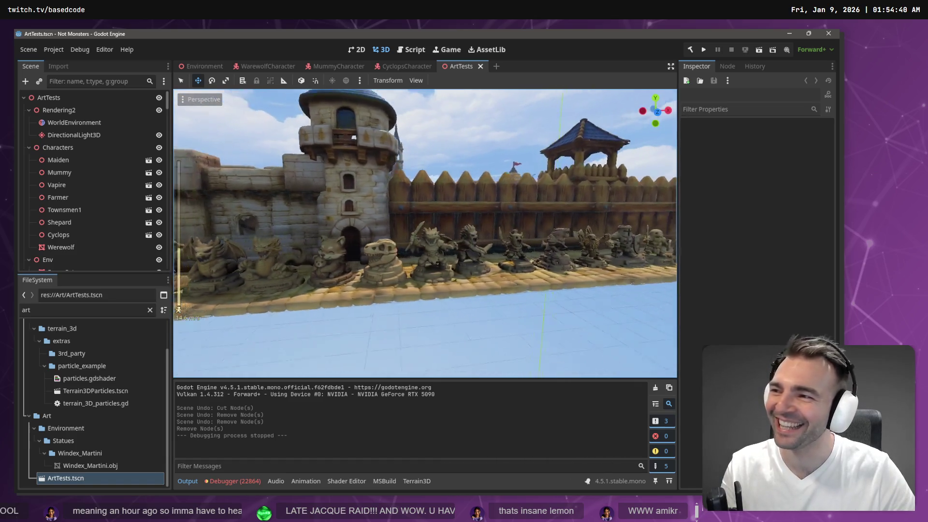
pyautogui.press('d')
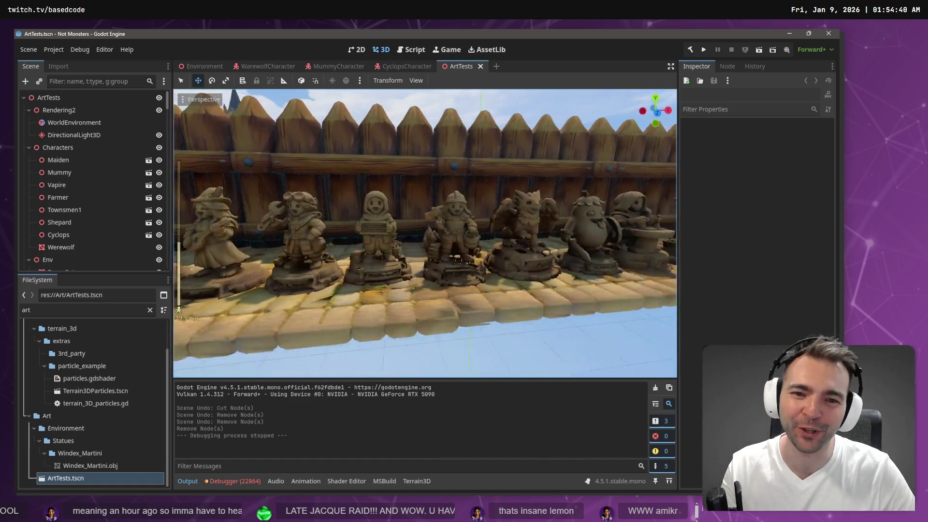
pyautogui.scroll(-7, 426, 232)
pyautogui.press('d')
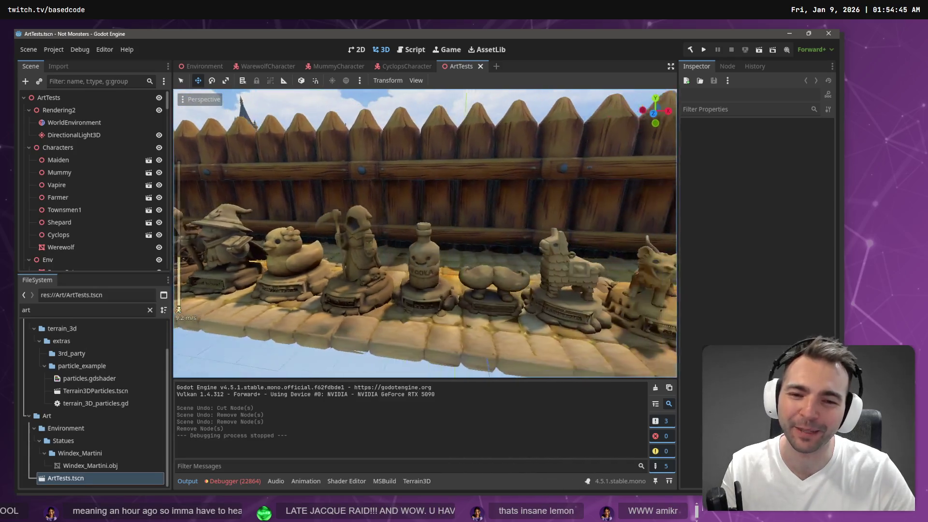
pyautogui.press('w')
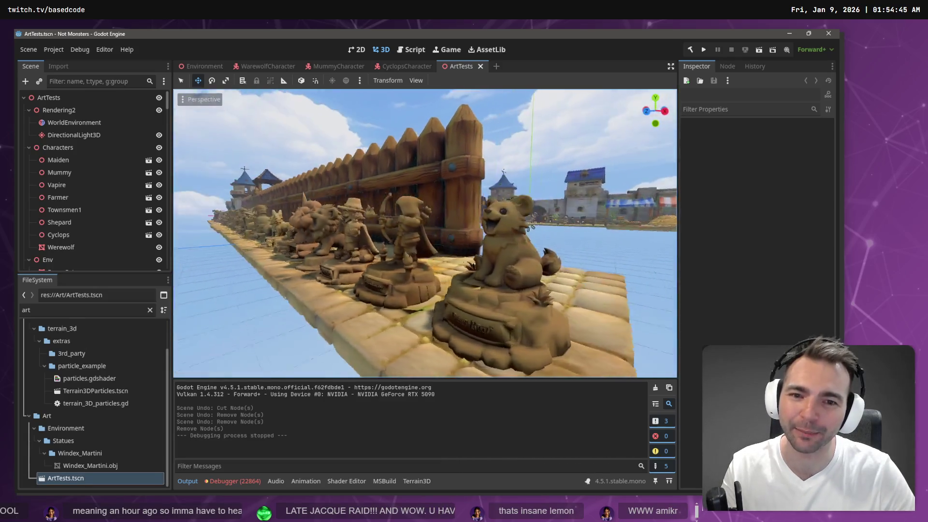
pyautogui.scroll(8, 426, 232)
pyautogui.press('w')
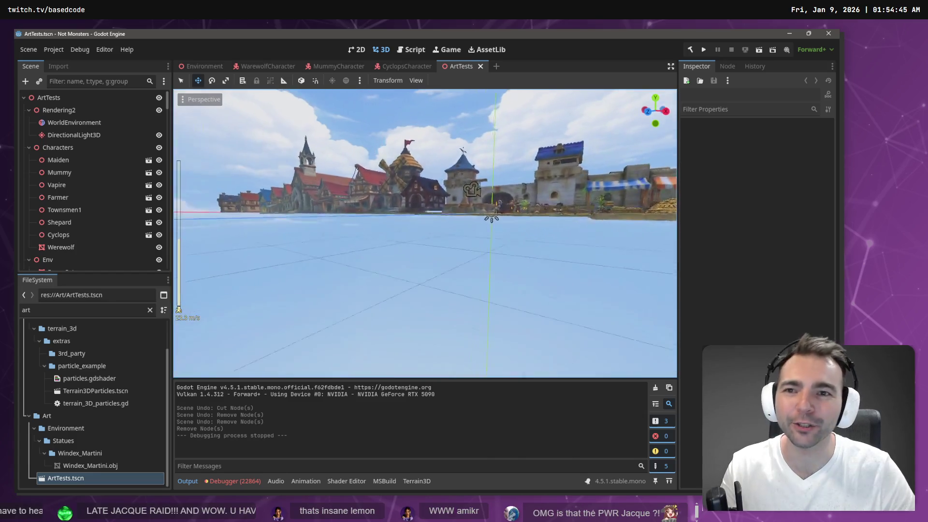
# Switch to the Environment scene and fly through the town toward the gallows platform
pyautogui.click(213, 70)
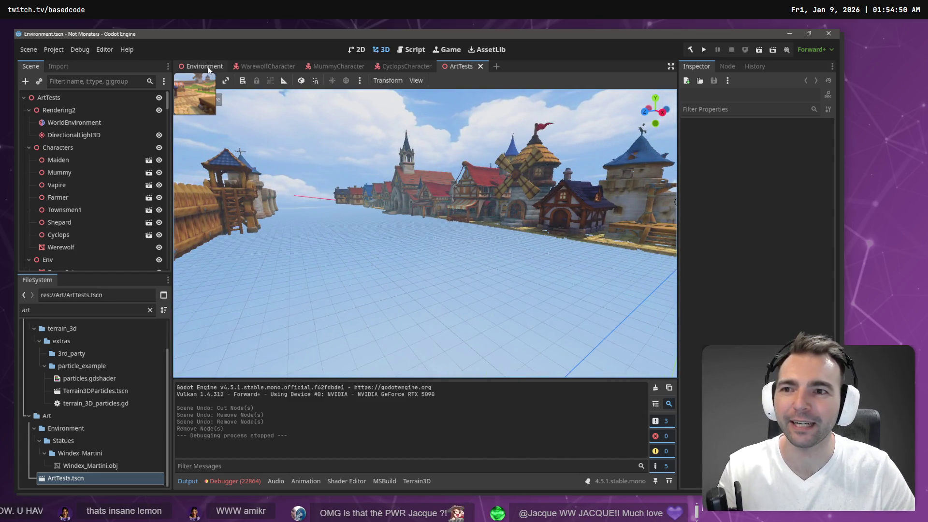
pyautogui.press('w')
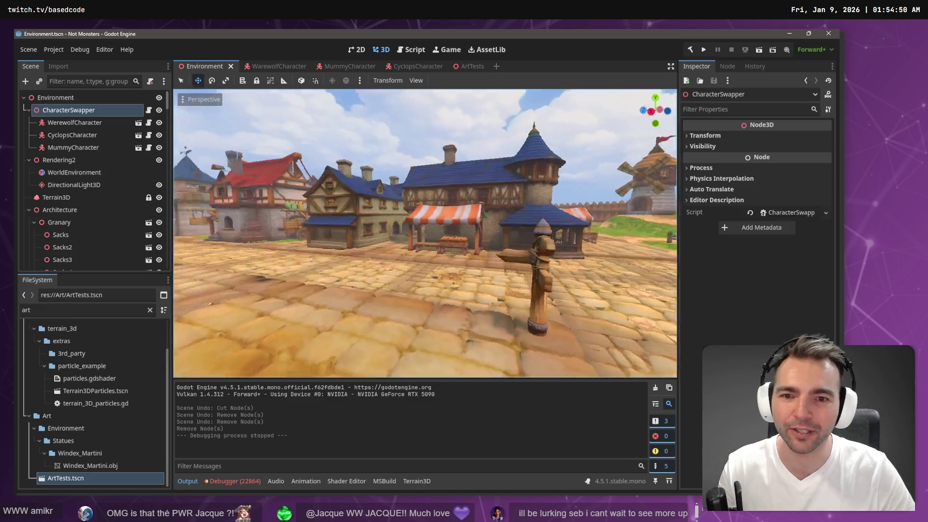
pyautogui.press('w')
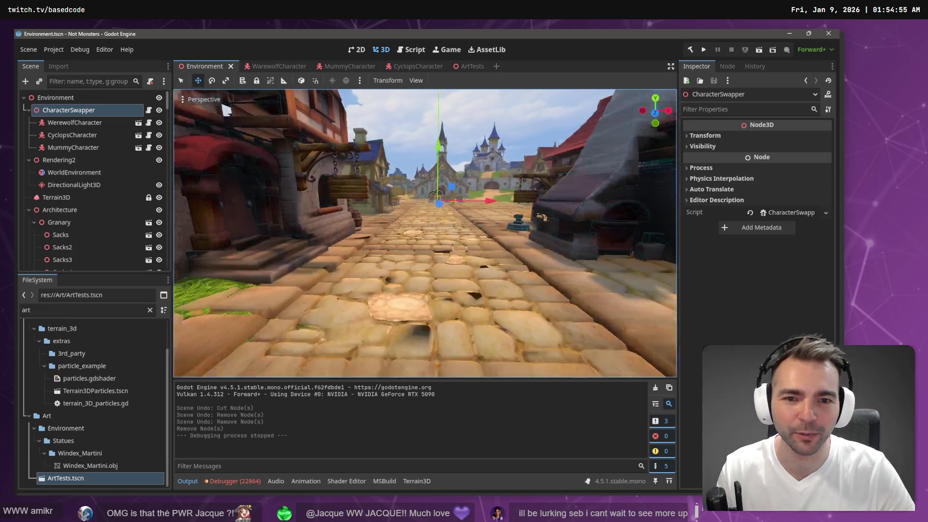
pyautogui.press('w')
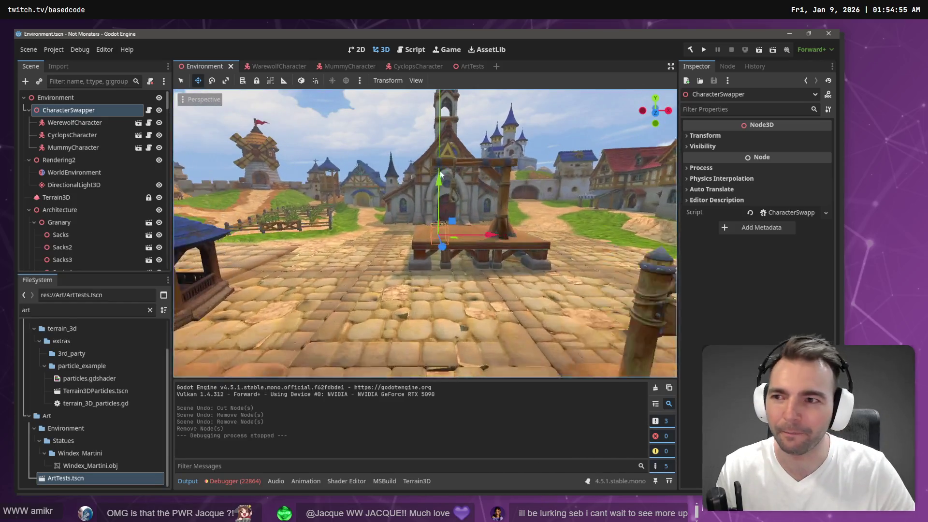
# Select WerewolfCharacter, CyclopsCharacter and MummyCharacter under CharacterSwapper and delete them
pyautogui.click(88, 124)
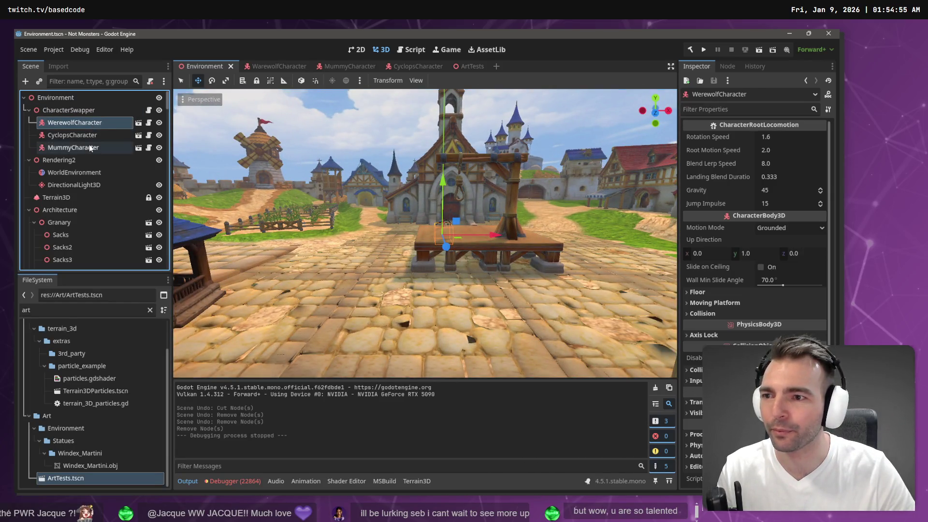
pyautogui.keyDown('shift'); pyautogui.click(89, 144); pyautogui.keyUp('shift')
pyautogui.press('Delete')
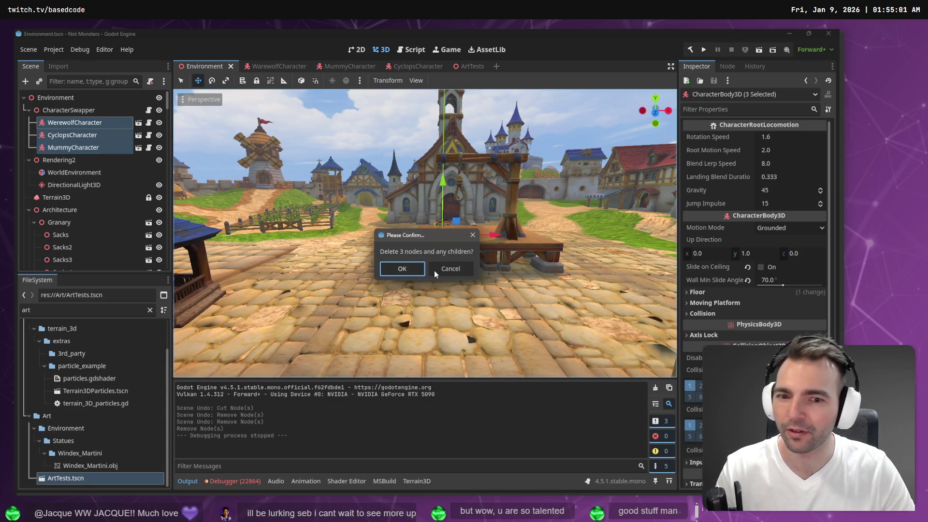
# Confirm the deletion, filter files by 'Char', and add a Character.tscn instance under CharacterSwapper
pyautogui.click(407, 270)
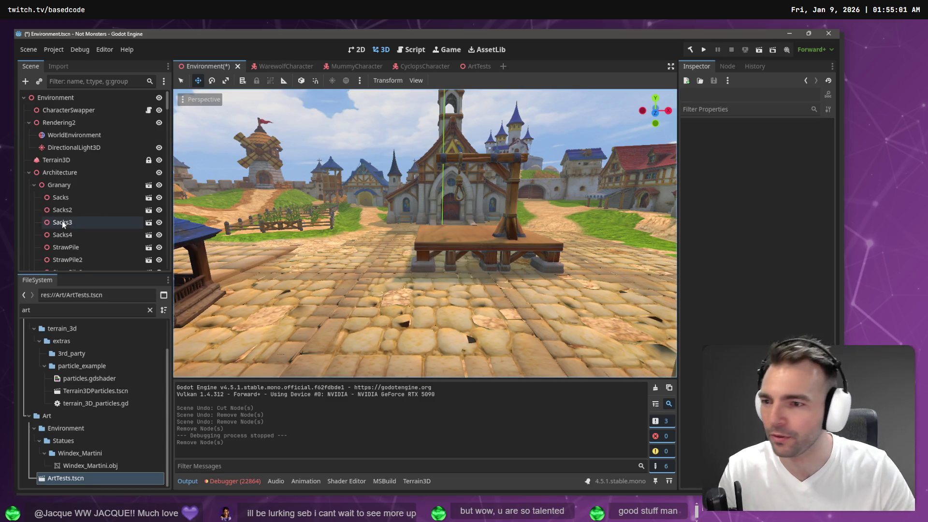
pyautogui.doubleClick(86, 310)
pyautogui.write('Charac')
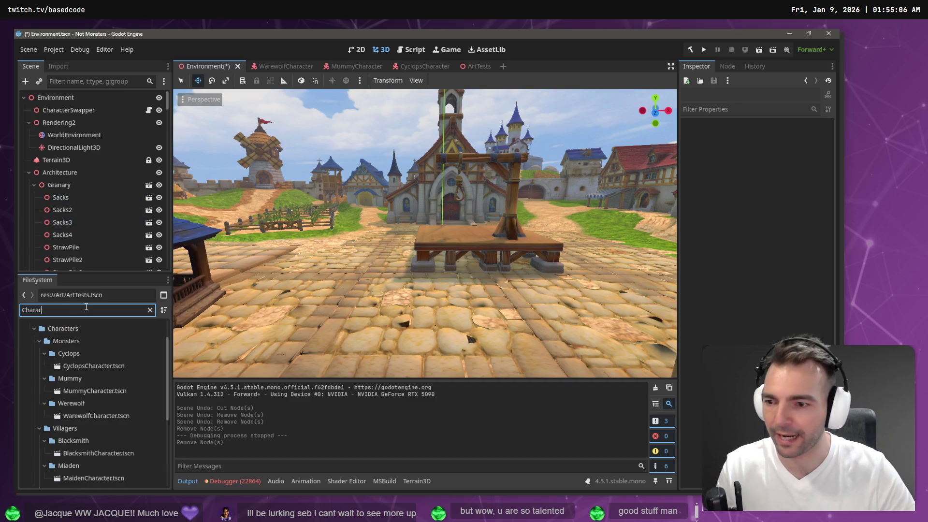
pyautogui.scroll(-5, 79, 435)
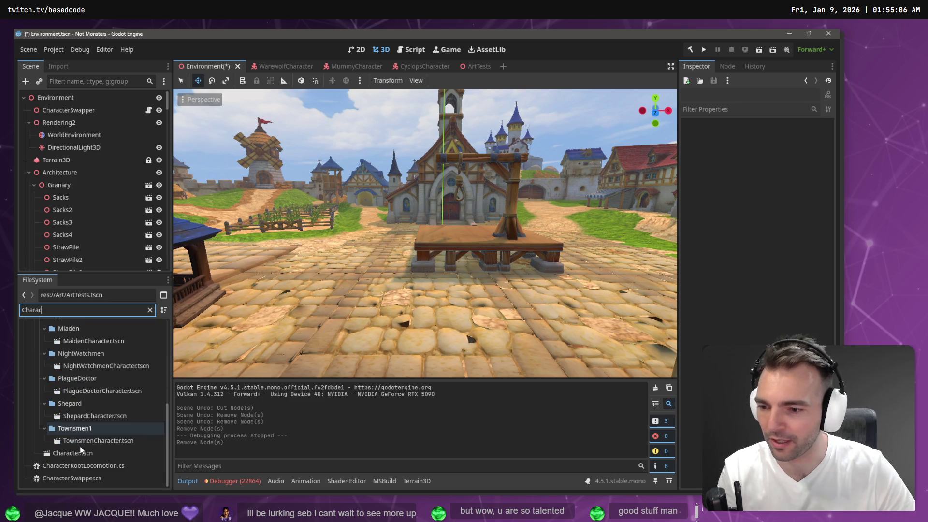
pyautogui.moveTo(79, 450); pyautogui.dragTo(77, 112)
pyautogui.hotkey('ctrl', 'z')
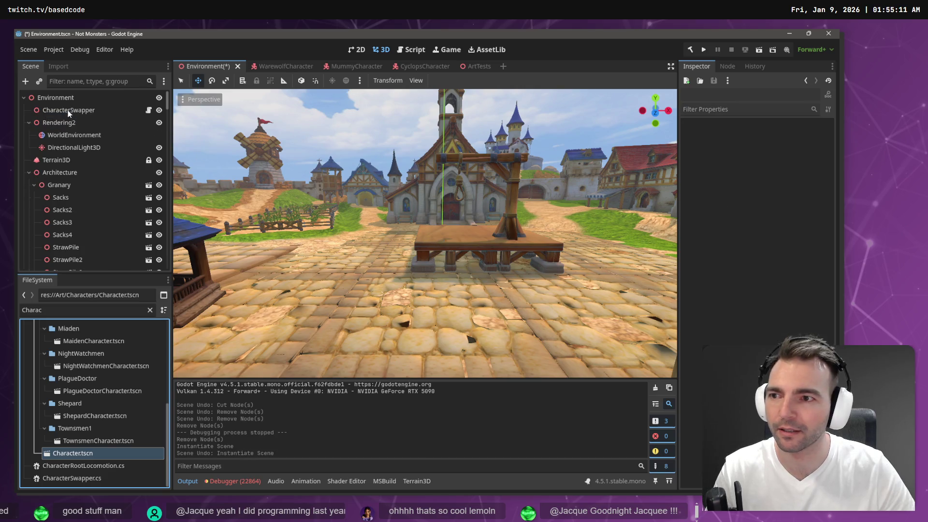
pyautogui.moveTo(83, 453); pyautogui.dragTo(66, 114)
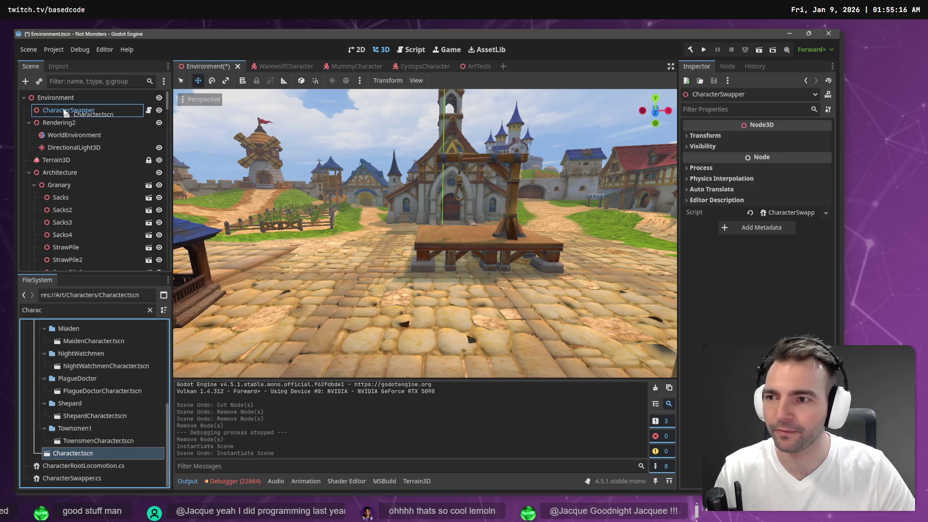
# Replace the Character instance with a WarewolfCharacter.tscn instance under CharacterSwapper
pyautogui.press('f')
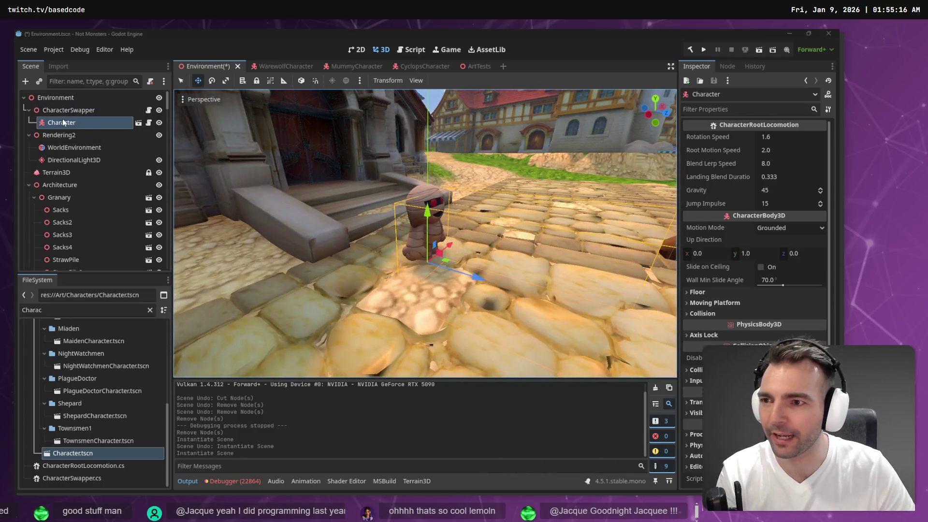
pyautogui.press('Delete')
pyautogui.click(394, 263)
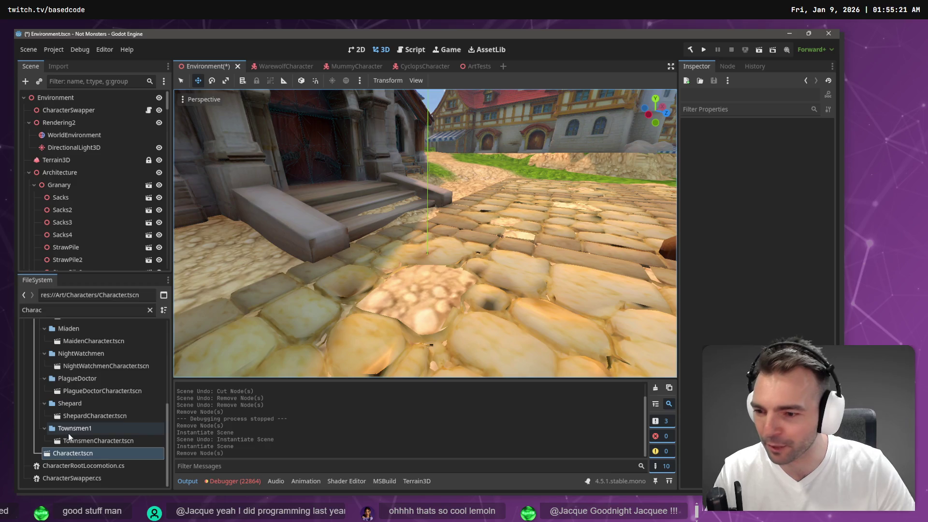
pyautogui.scroll(4, 78, 426)
pyautogui.scroll(2, 77, 426)
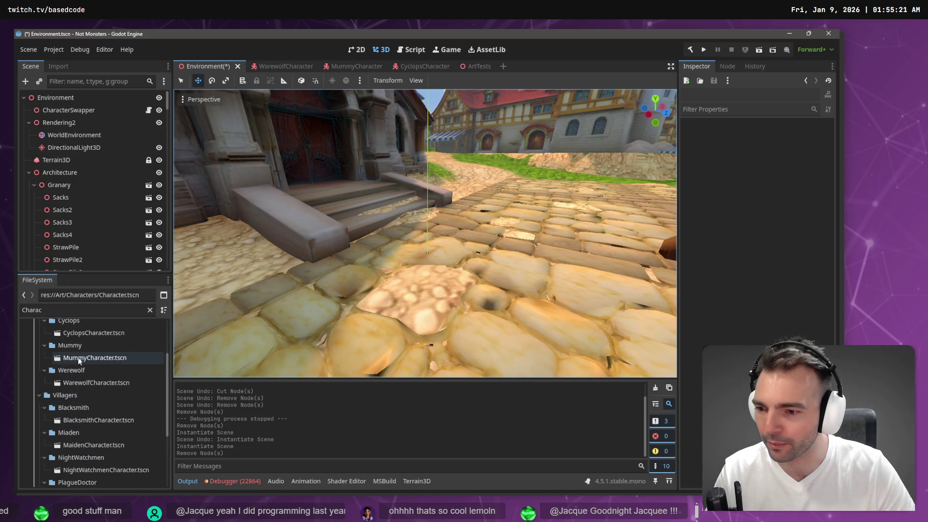
pyautogui.click(80, 382)
pyautogui.moveTo(86, 305); pyautogui.dragTo(70, 111)
# Save the scene, run the game with F5, and move the werewolf across the square
pyautogui.press('F5')
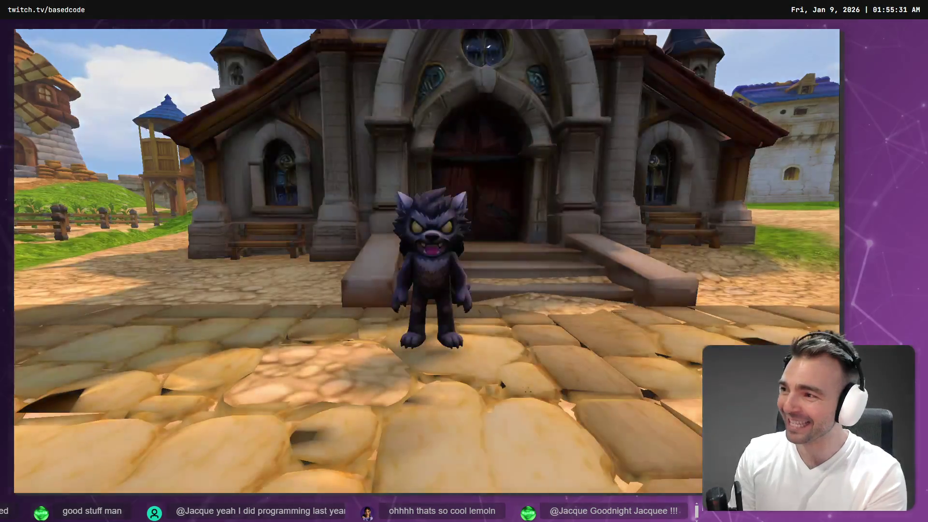
pyautogui.press('a')
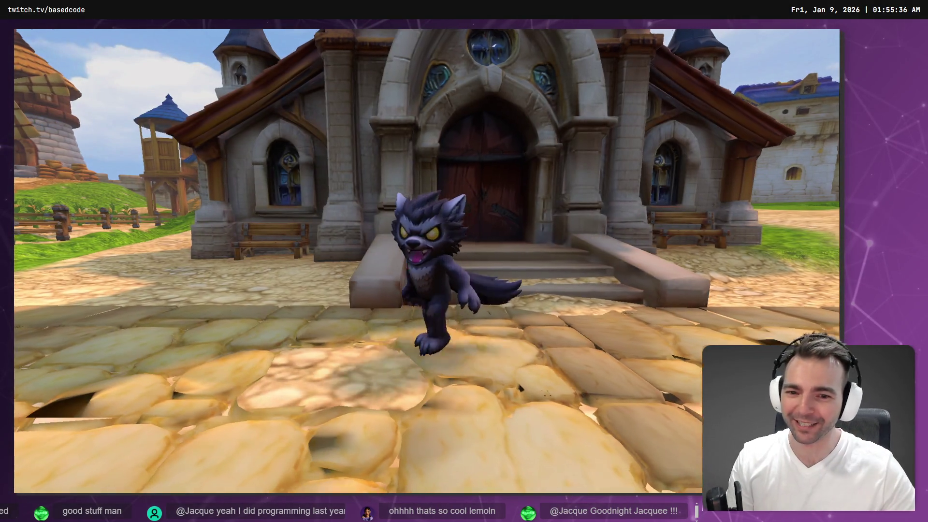
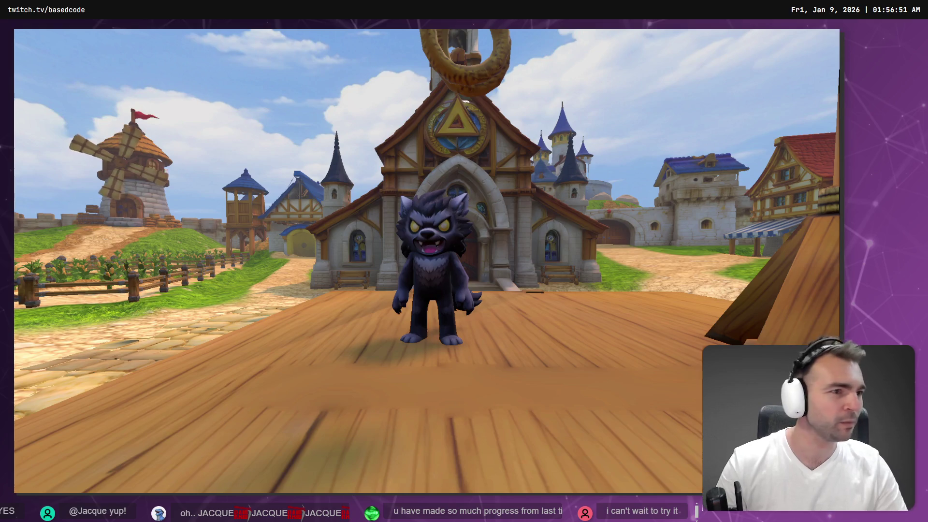
# Delete WerewolfCharacter and instance CyclopsCharacter.tscn under CharacterSwapper
pyautogui.press('Delete')
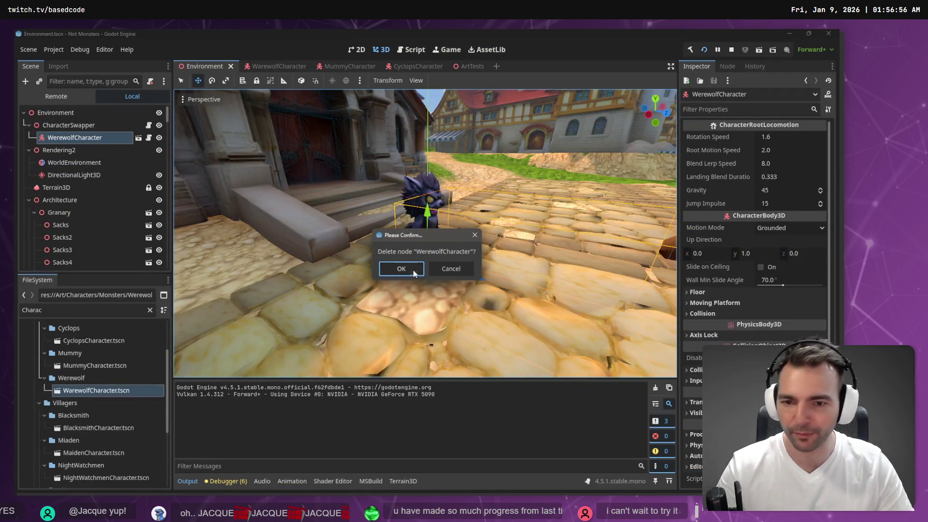
pyautogui.click(410, 269)
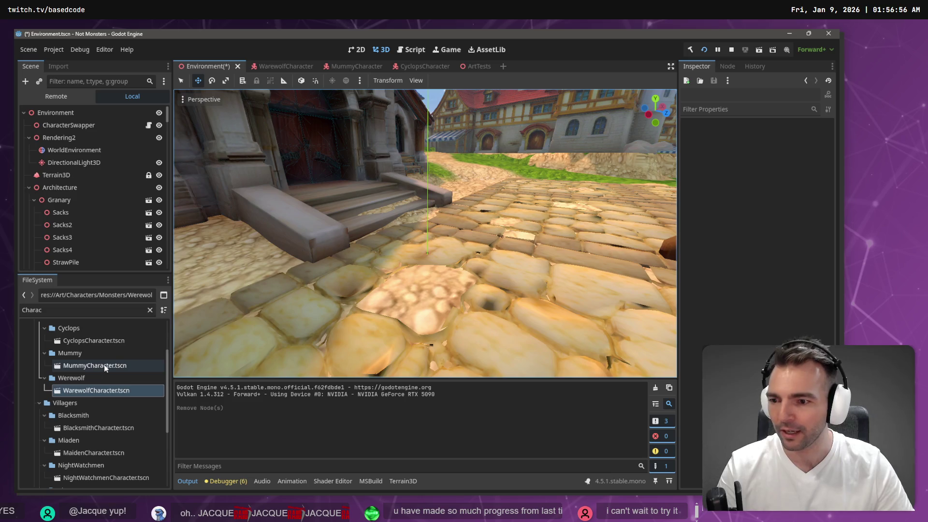
pyautogui.moveTo(100, 340)
pyautogui.mouseDown()
pyautogui.moveTo(80, 109)
pyautogui.moveTo(80, 125)
pyautogui.mouseUp()
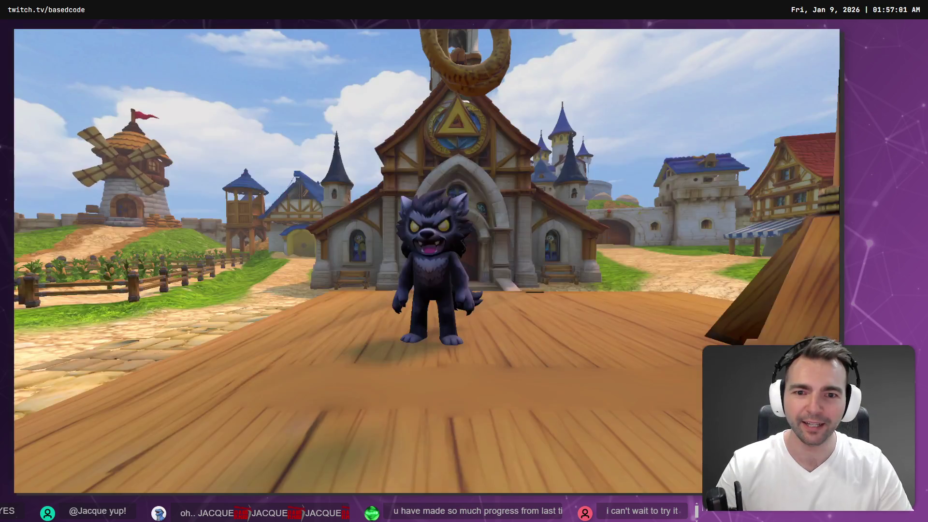
# Playtest by running the character toward the church, the windmill and back toward the camera
pyautogui.press('w')
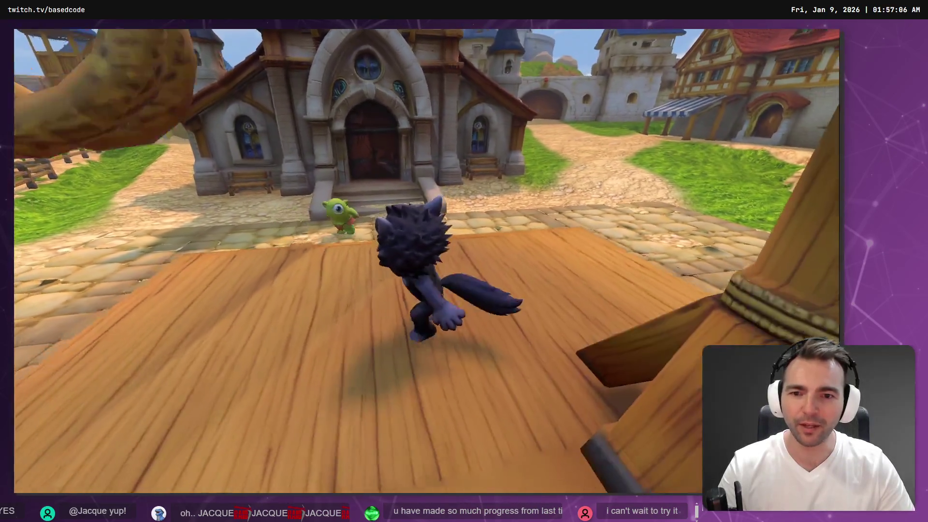
pyautogui.press('s')
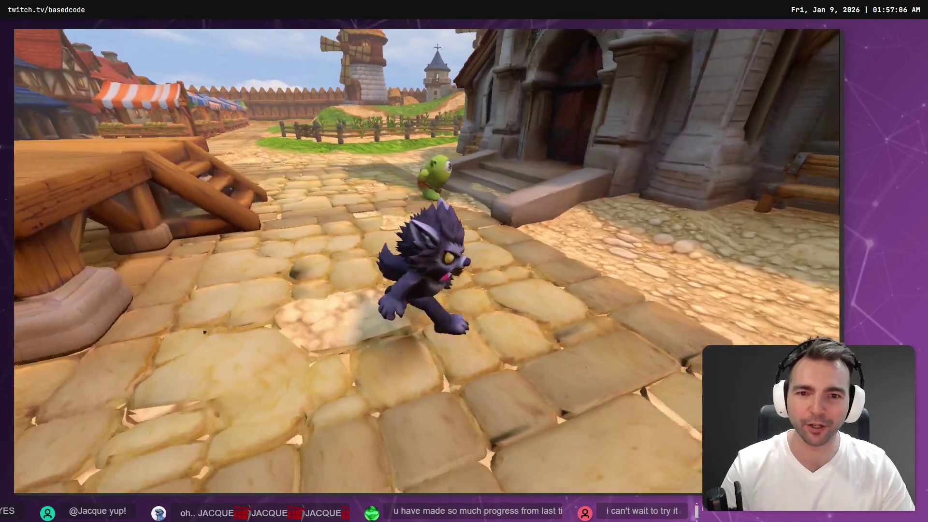
pyautogui.press('w')
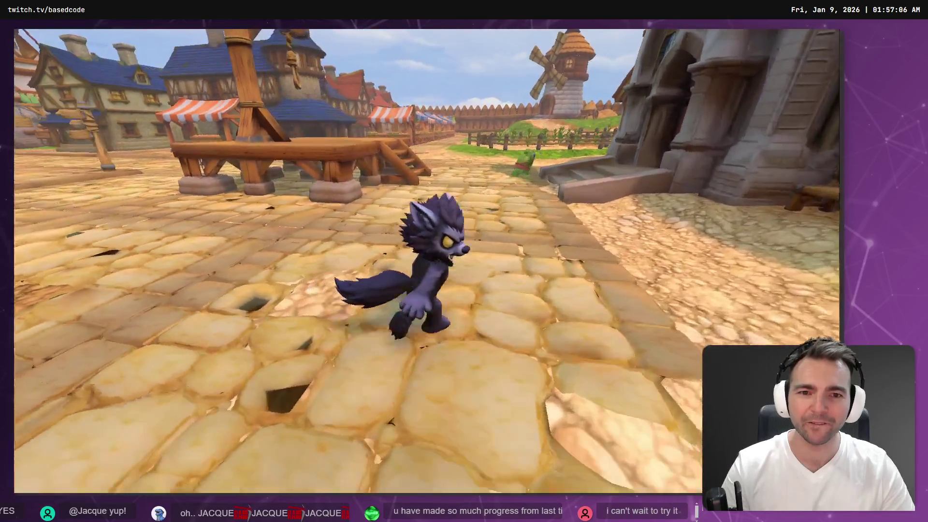
pyautogui.press('s')
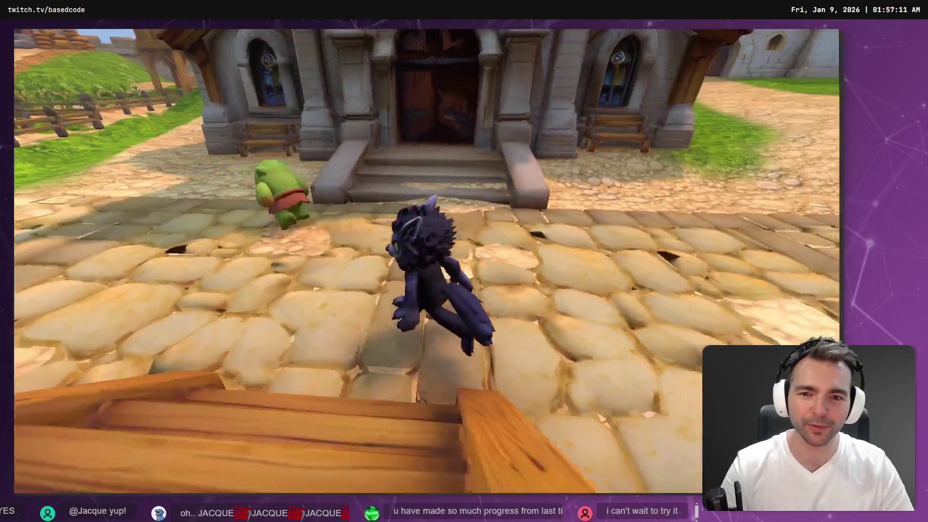
pyautogui.press('a')
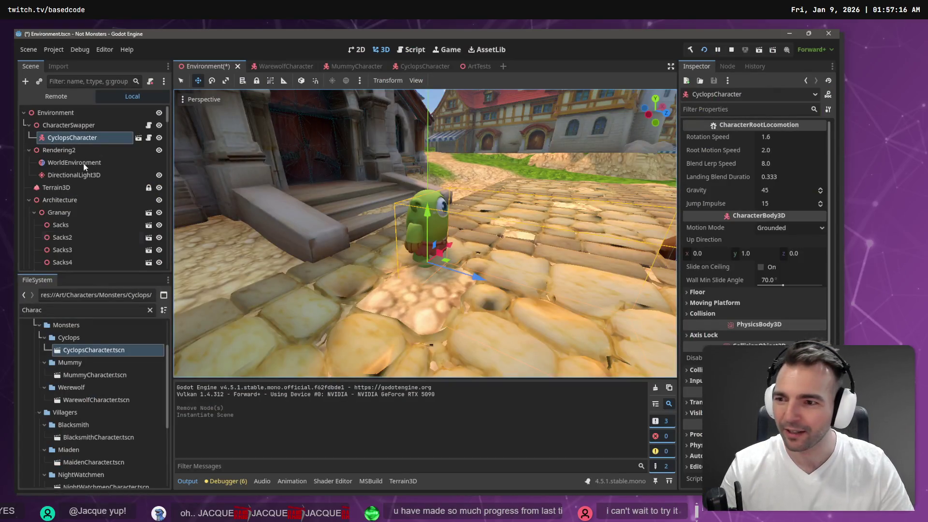
# Instance MummyCharacter.tscn under CharacterSwapper and delete the CyclopsCharacter node
pyautogui.moveTo(97, 379)
pyautogui.mouseDown()
pyautogui.moveTo(99, 145)
pyautogui.moveTo(73, 126)
pyautogui.mouseUp()
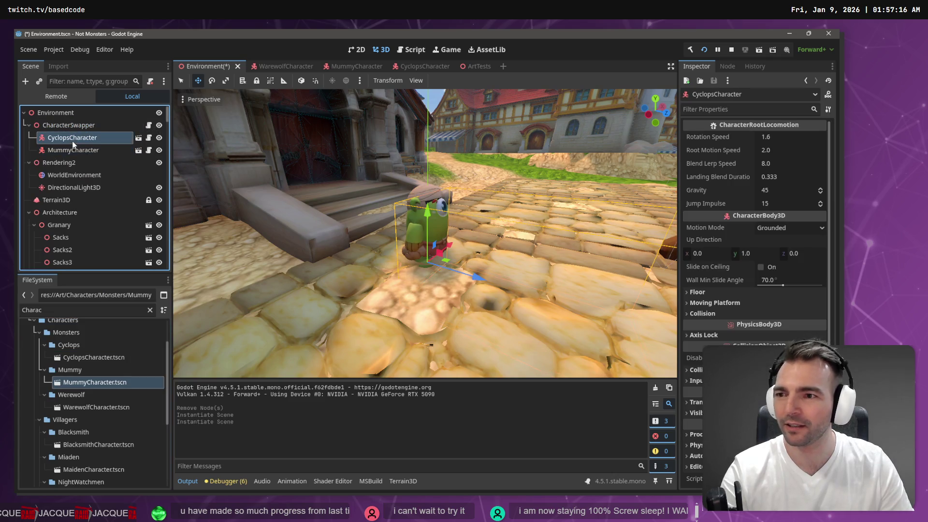
pyautogui.press('Delete')
pyautogui.click(411, 268)
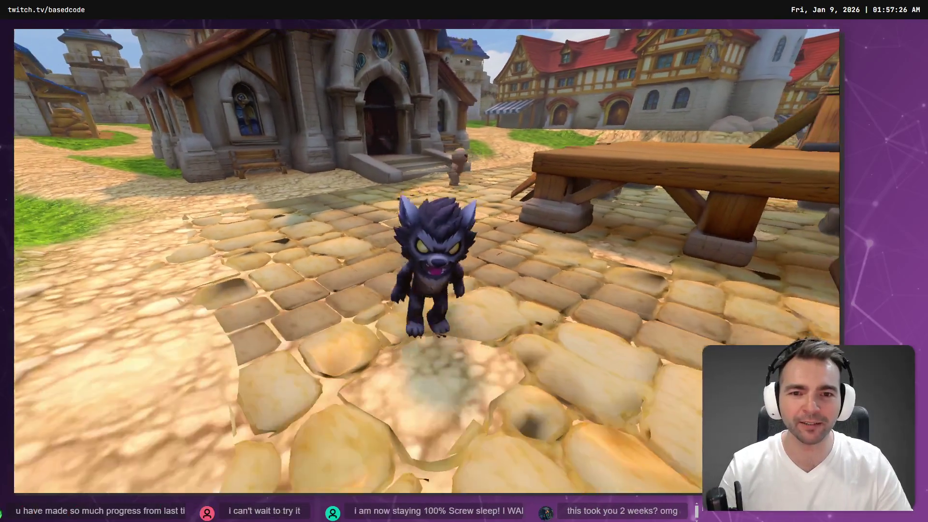
pyautogui.scroll(-4, 111, 367)
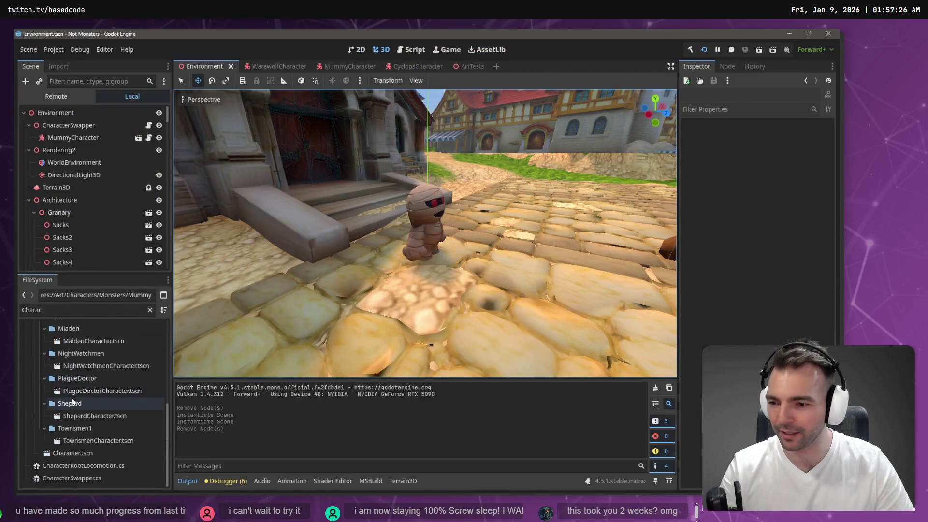
pyautogui.scroll(3, 86, 387)
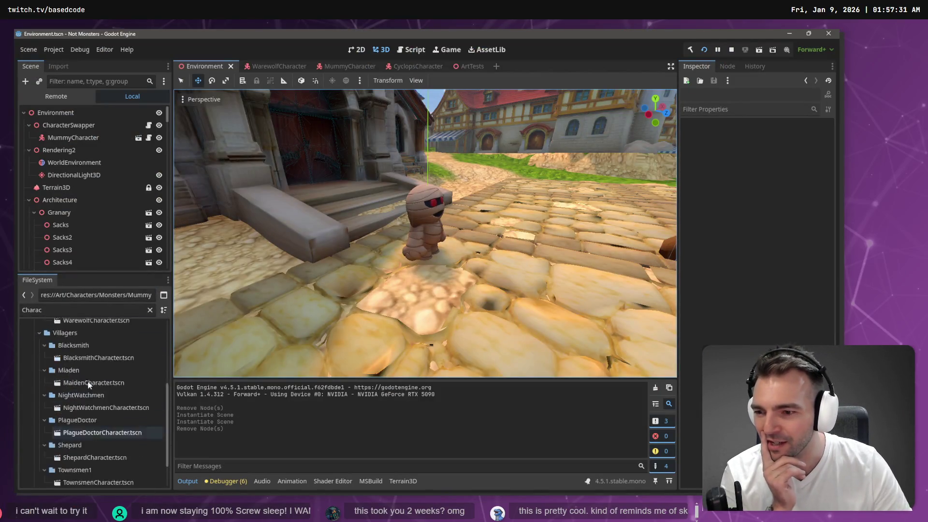
pyautogui.scroll(5, 91, 380)
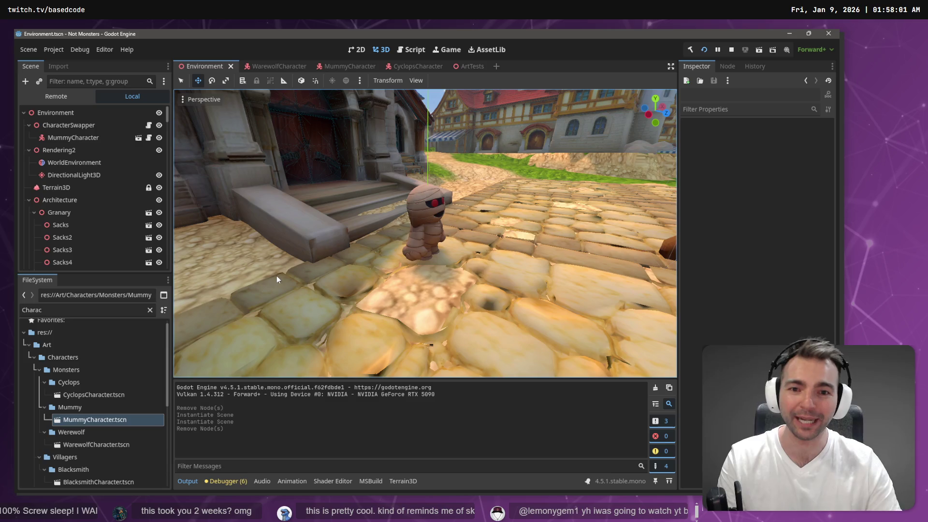
# Filter the Scene tree by 'Charac' and select the MummyCharacter node
pyautogui.hotkey('alt', 'Tab')
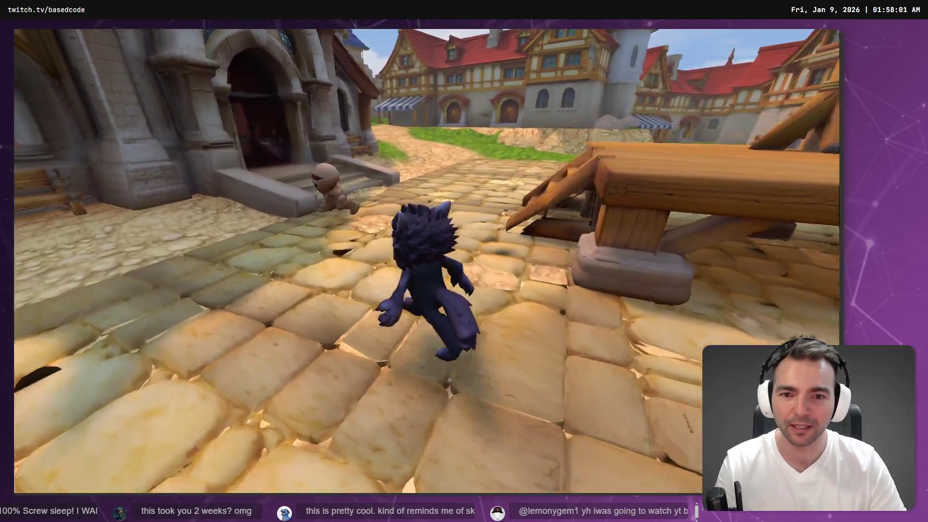
pyautogui.hotkey('alt', 'Tab')
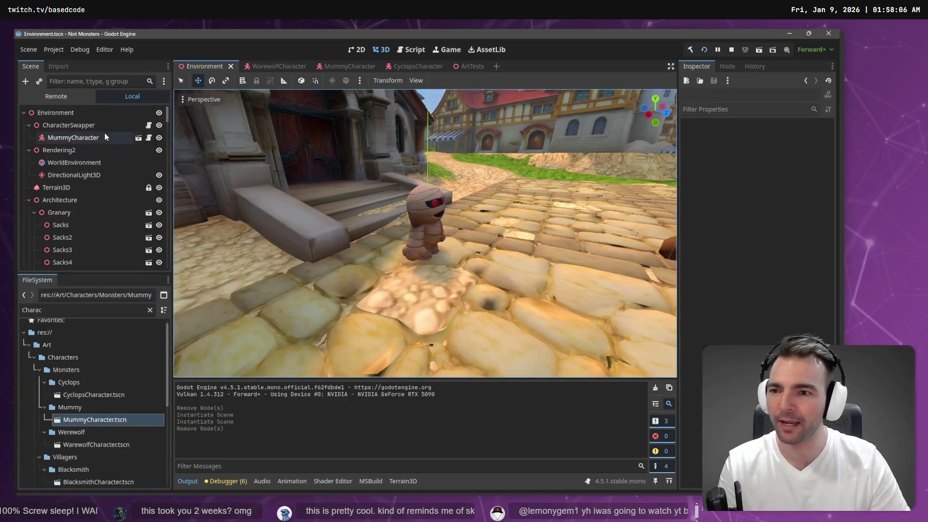
pyautogui.scroll(-10, 96, 159)
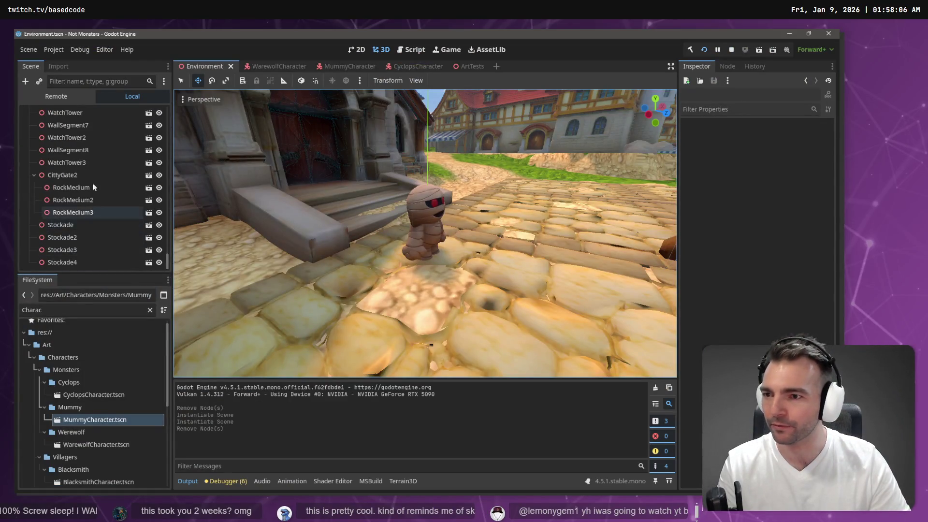
pyautogui.click(111, 81)
pyautogui.write('we')
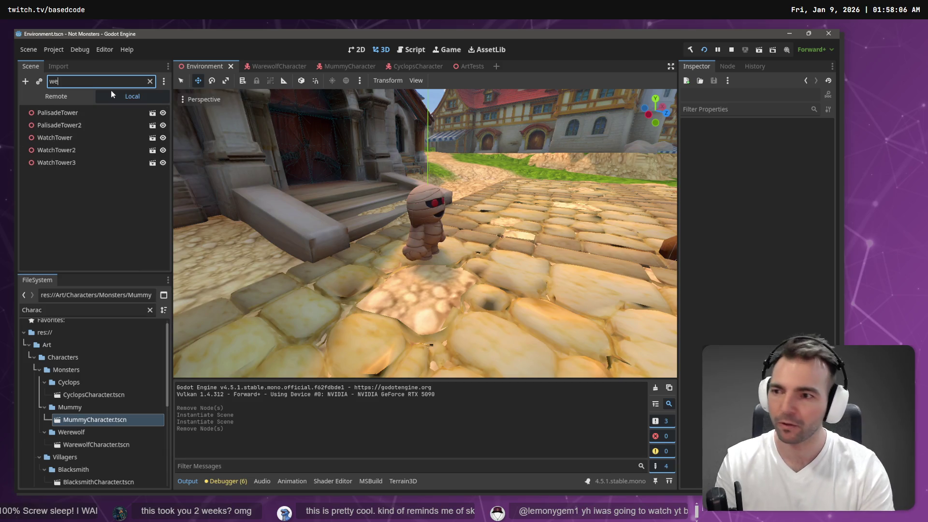
pyautogui.press('BackSpace')
pyautogui.press('BackSpace')
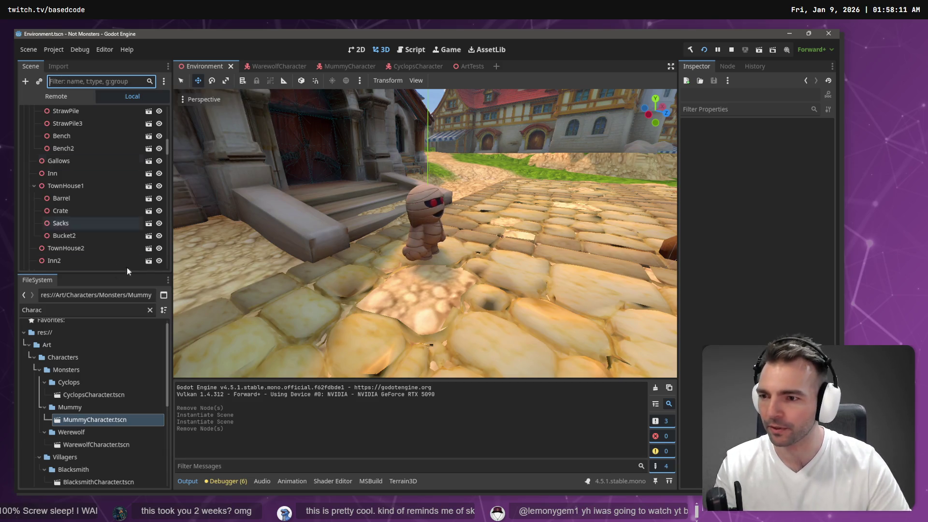
pyautogui.scroll(-15, 140, 195)
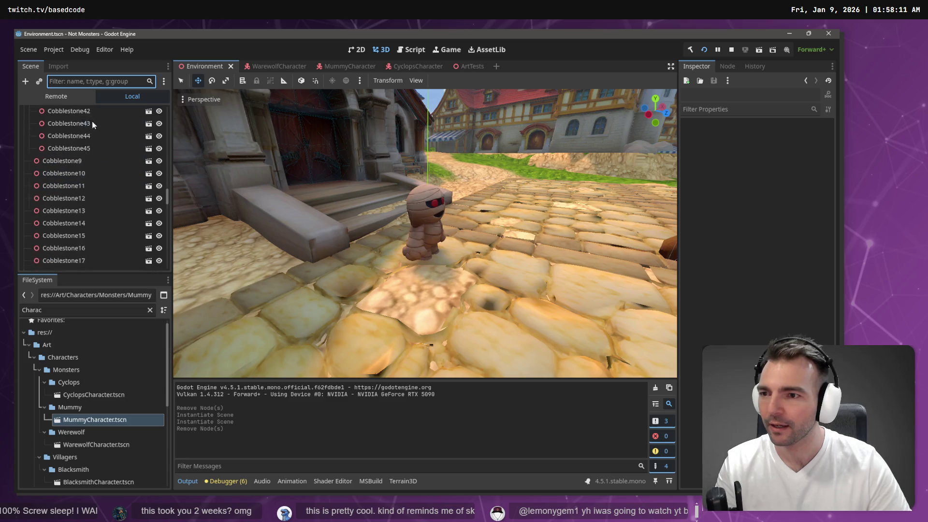
pyautogui.write('Charac')
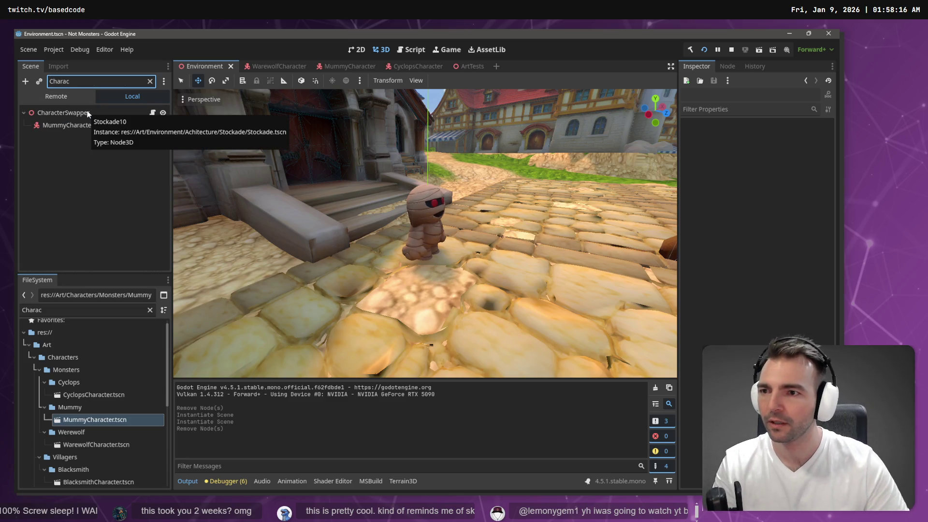
pyautogui.click(83, 126)
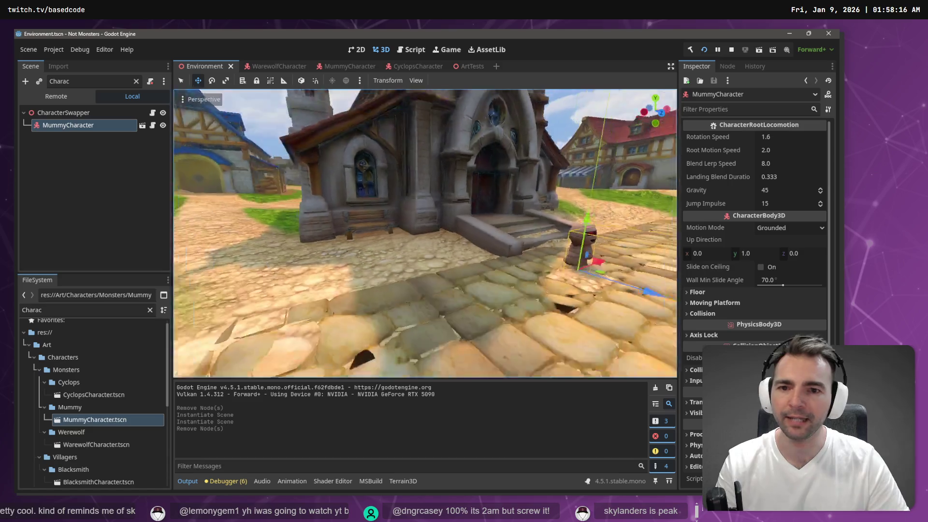
# Run the game with F5, move the mummy through town, then stop it
pyautogui.press('F5')
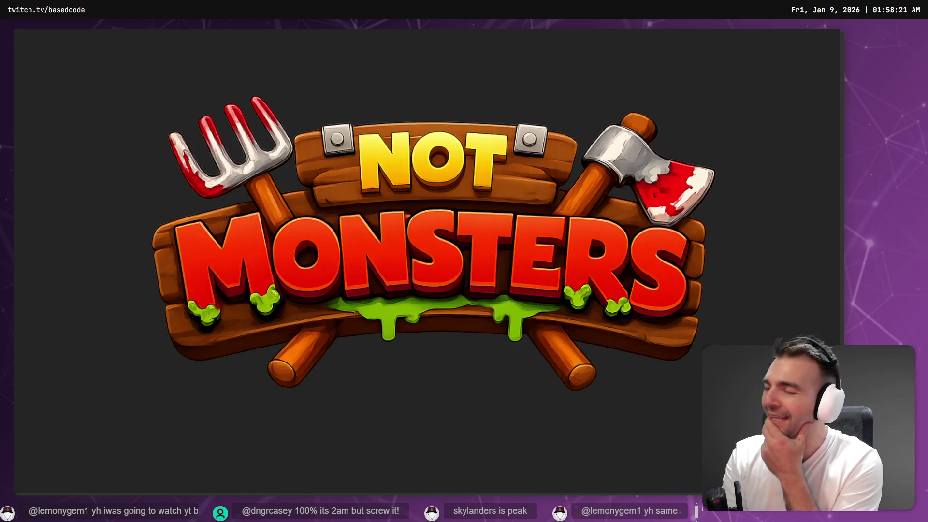
pyautogui.press('a')
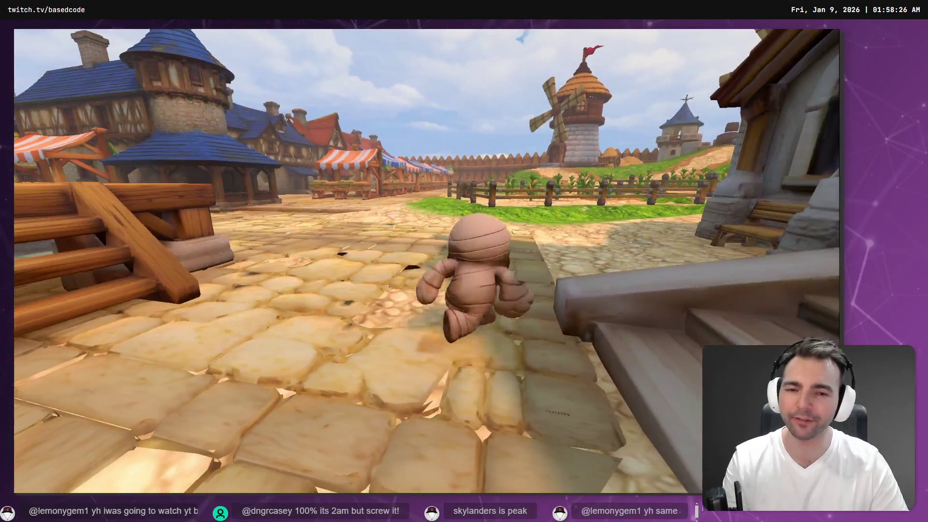
pyautogui.press('s')
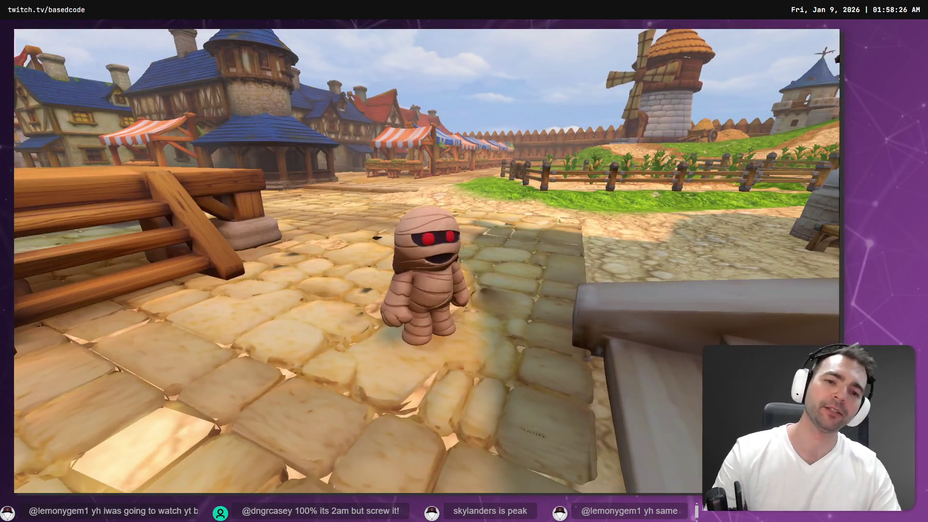
pyautogui.press('F8')
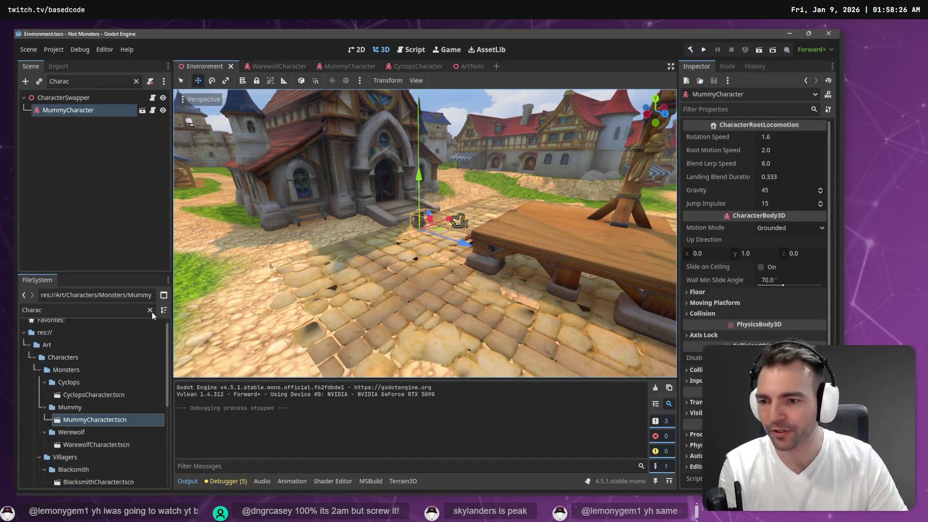
# Collapse the Mummy, Werewolf and Townsmen1 folders and expand Villagers/Blacksmith in FileSystem
pyautogui.click(149, 310)
pyautogui.click(44, 391)
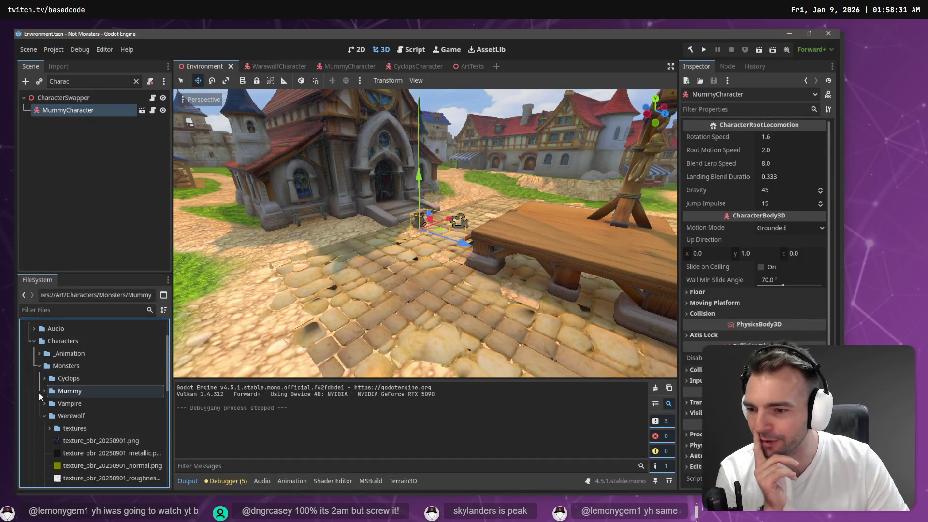
pyautogui.click(42, 414)
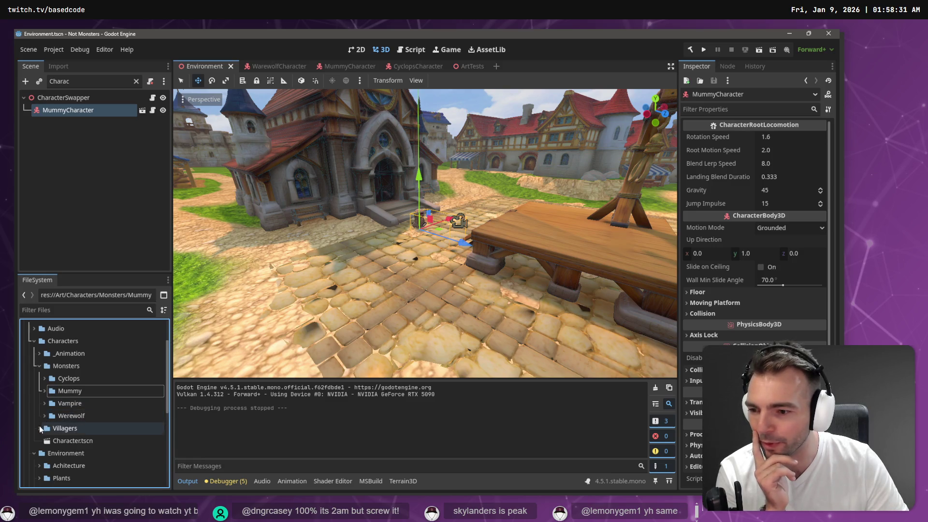
pyautogui.click(39, 428)
pyautogui.scroll(-4, 41, 426)
pyautogui.click(43, 425)
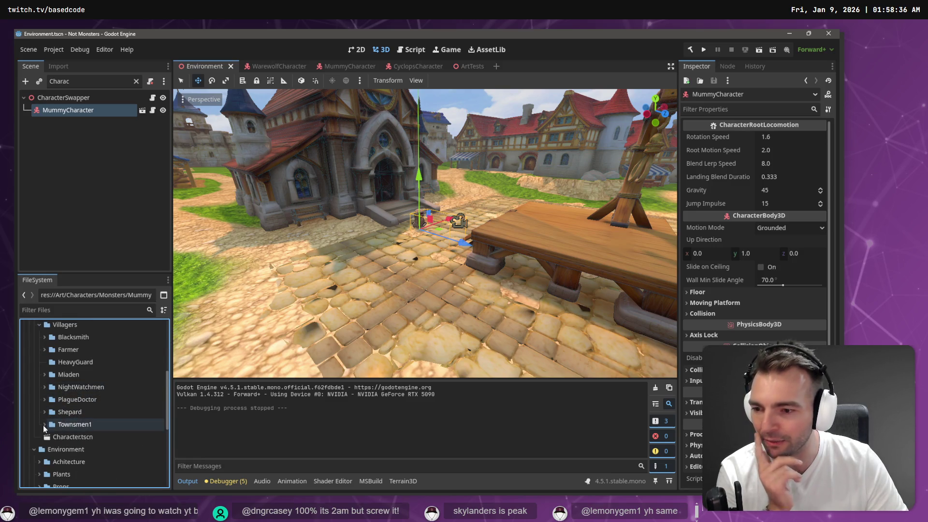
pyautogui.click(46, 338)
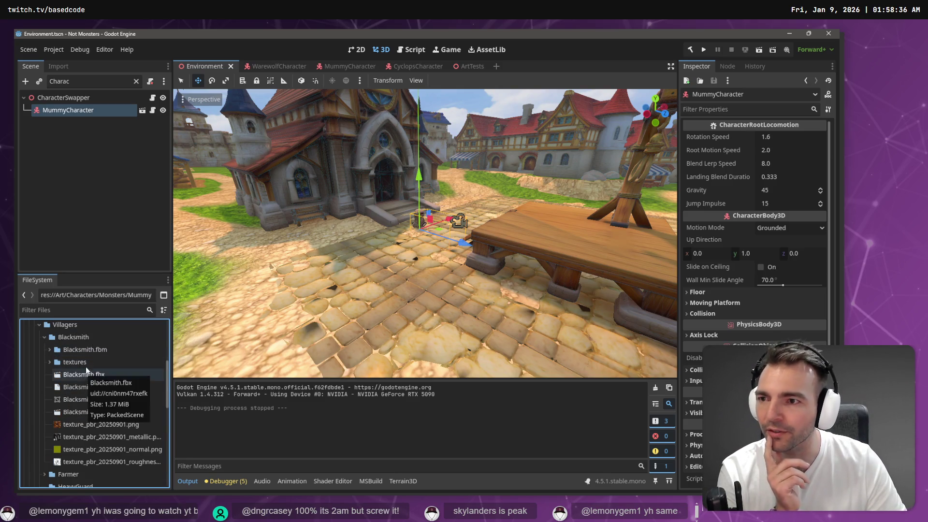
# Replace MummyCharacter with Blacksmith.fbx under CharacterSwapper and run the game
pyautogui.click(137, 82)
pyautogui.scroll(1, 100, 123)
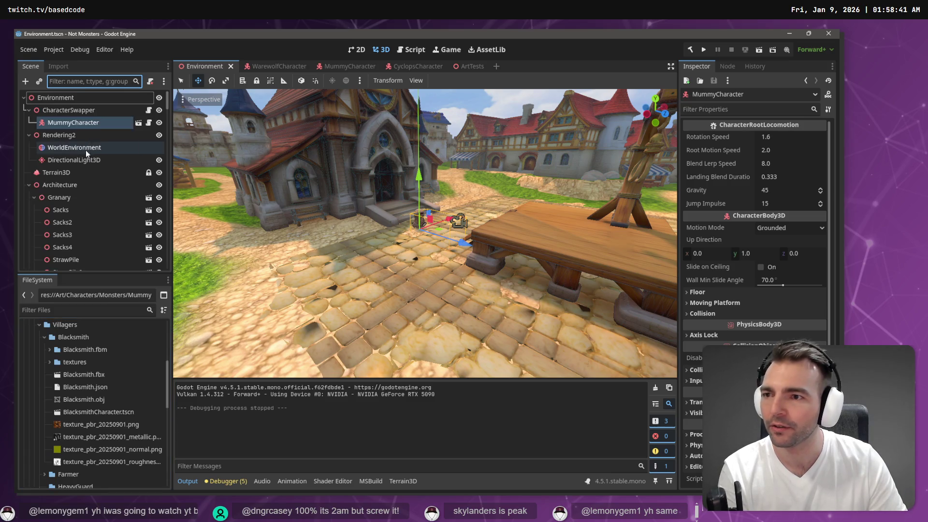
pyautogui.click(91, 124)
pyautogui.press('Delete')
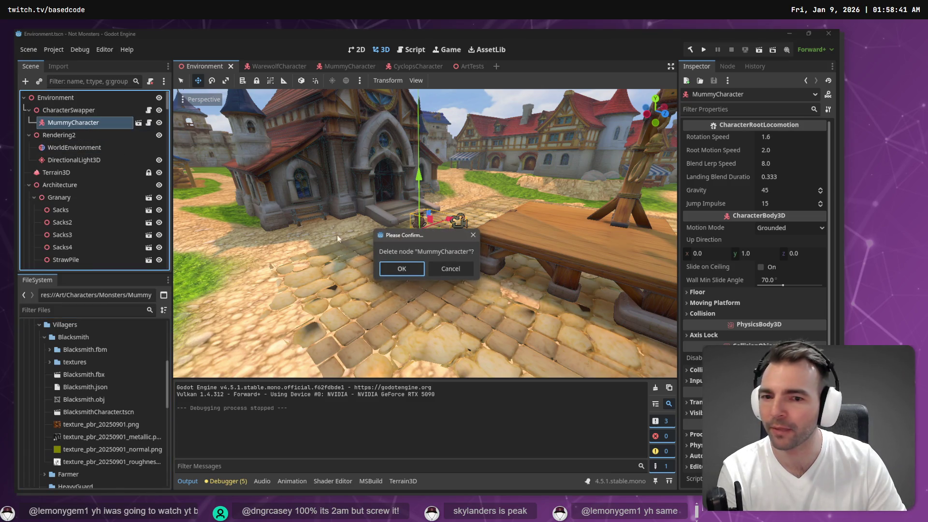
pyautogui.click(412, 273)
pyautogui.moveTo(92, 375)
pyautogui.mouseDown()
pyautogui.moveTo(86, 168)
pyautogui.moveTo(73, 111)
pyautogui.mouseUp()
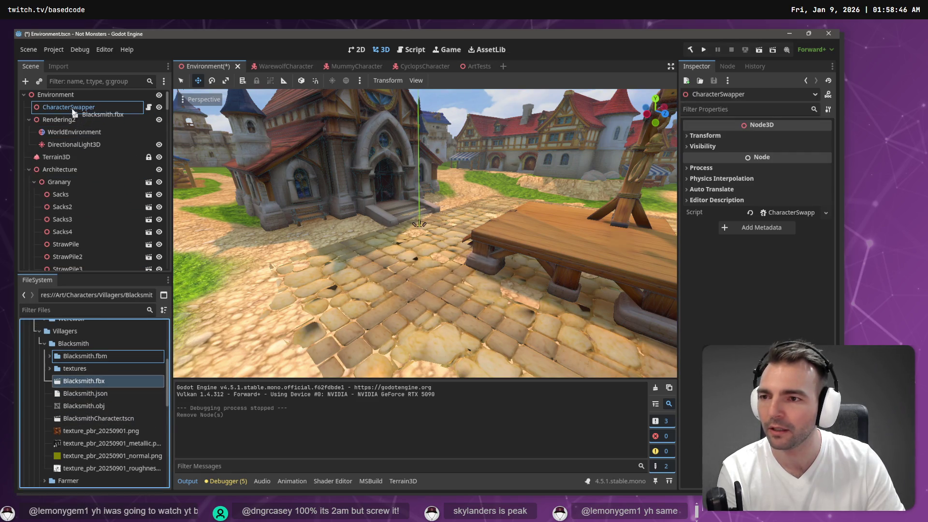
pyautogui.press('F5')
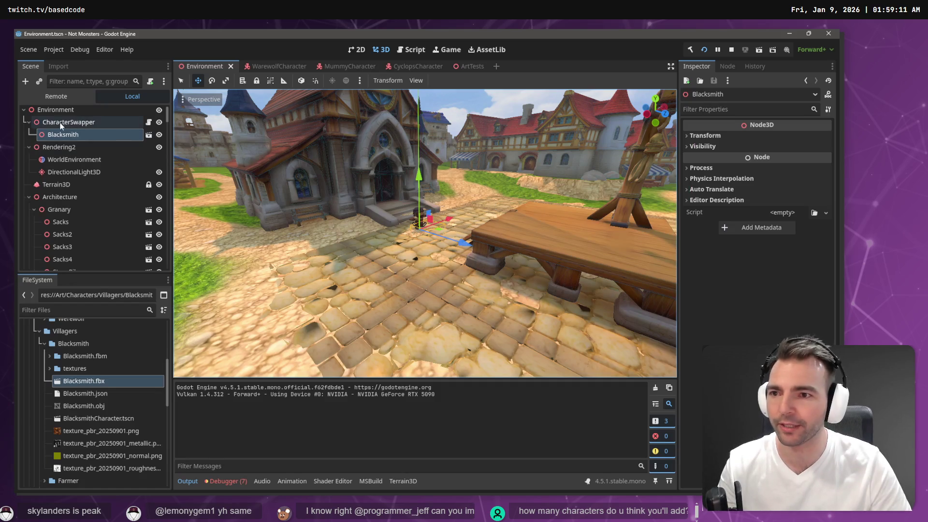
# Open the Blacksmith node's source Blacksmith.fbx scene, choosing Open Anyway
pyautogui.doubleClick(113, 135)
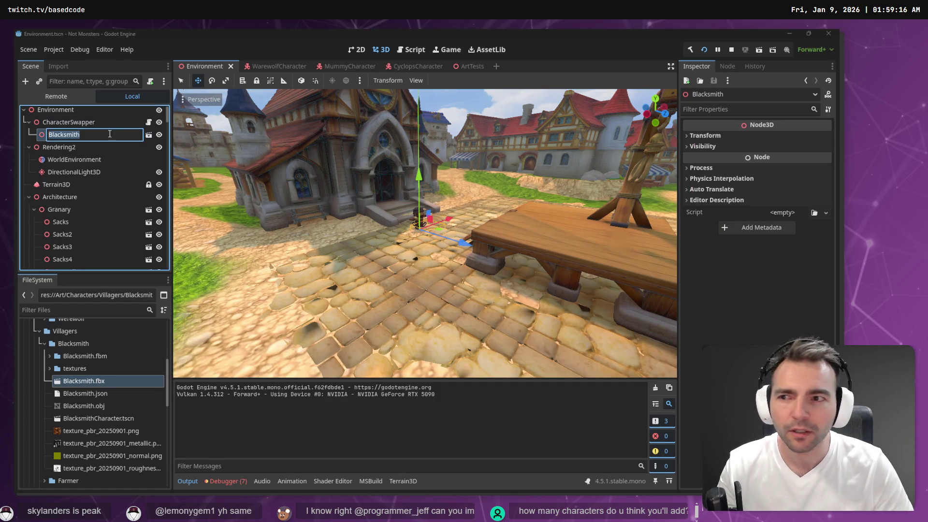
pyautogui.press('Escape')
pyautogui.click(148, 135)
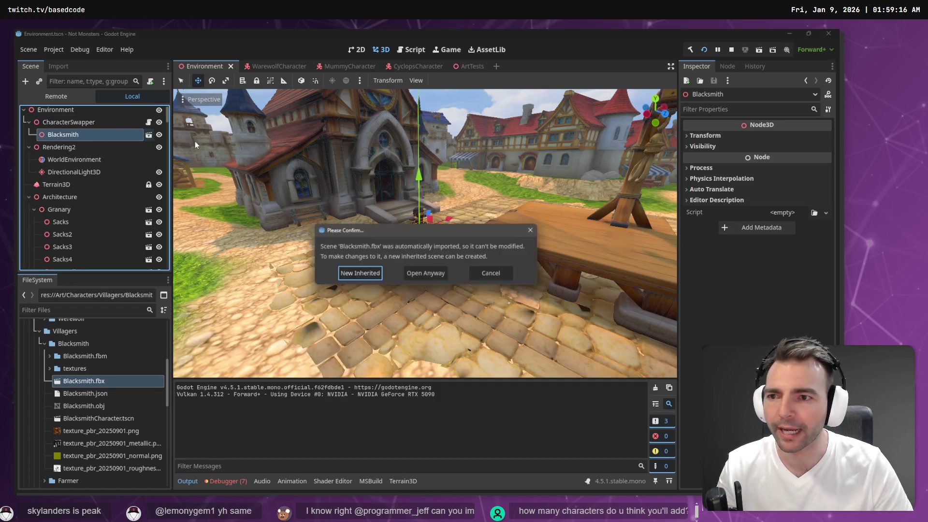
pyautogui.click(435, 271)
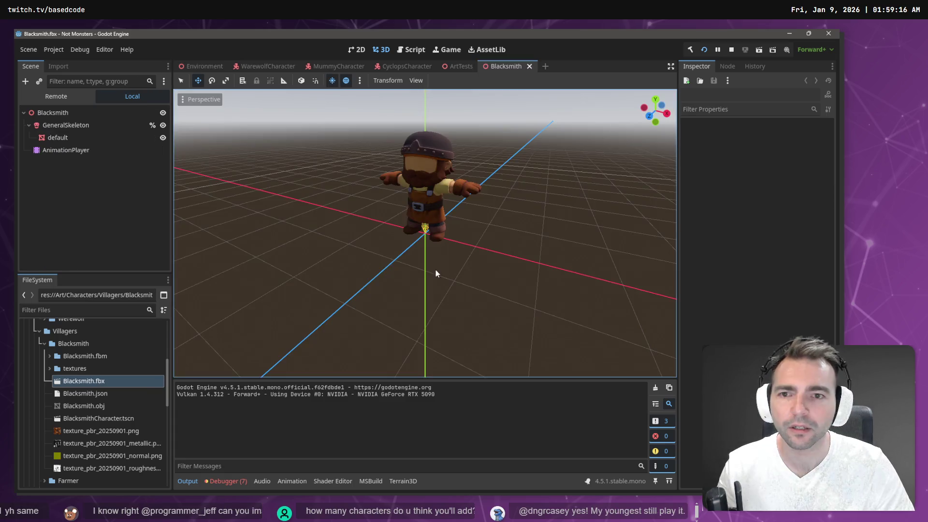
# Close the Blacksmith and ArtTests tabs and replace the Blacksmith node with BlacksmithCharacter.tscn
pyautogui.middleClick(515, 68)
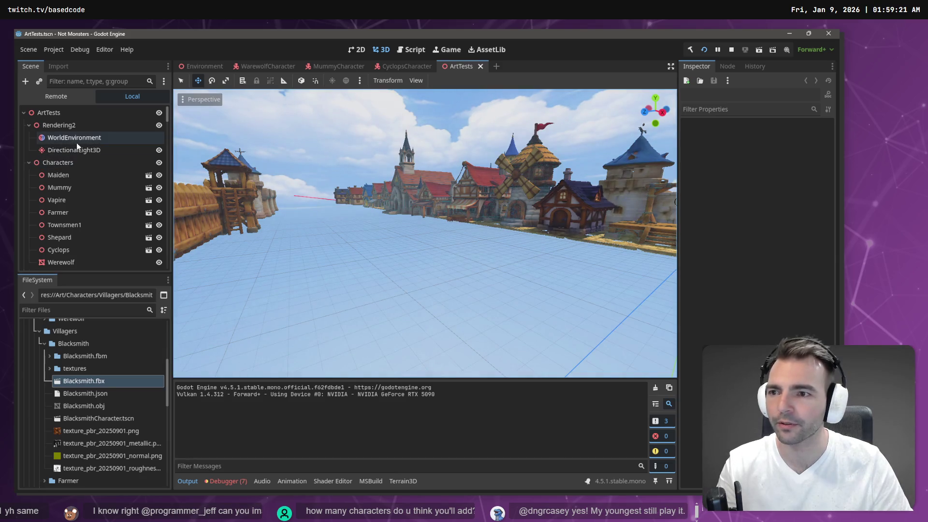
pyautogui.middleClick(466, 68)
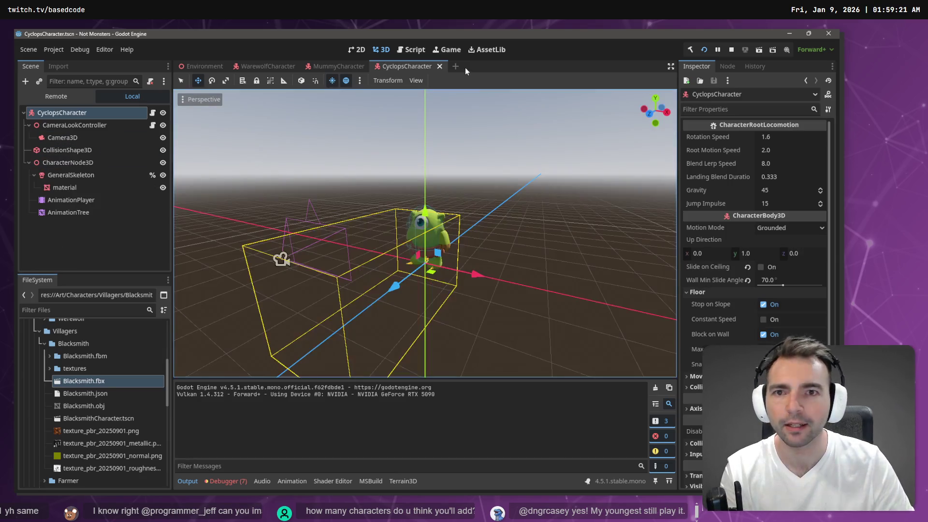
pyautogui.click(186, 69)
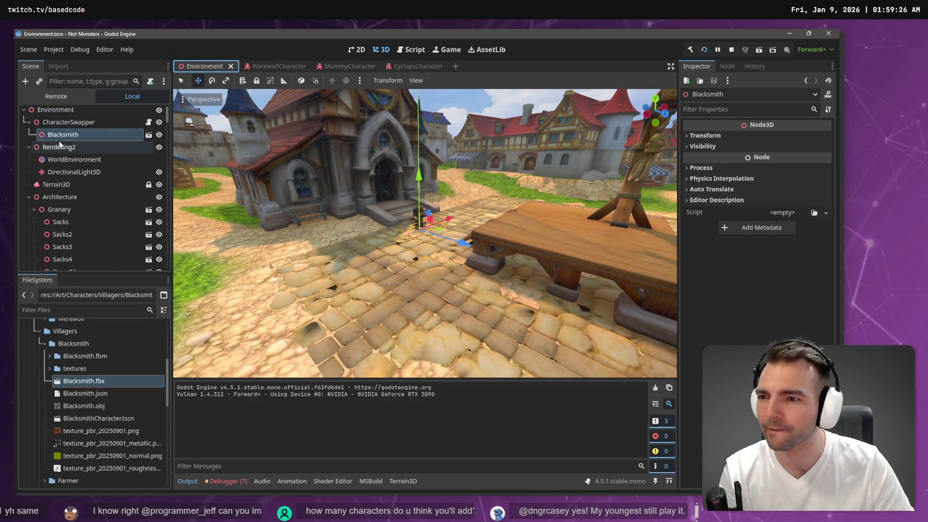
pyautogui.click(66, 135)
pyautogui.press('Delete')
pyautogui.press('Return')
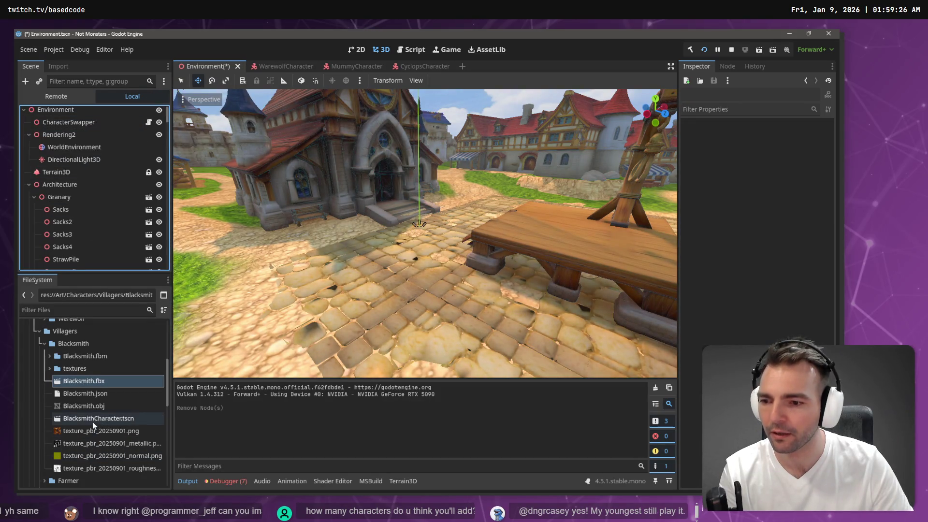
pyautogui.moveTo(92, 422)
pyautogui.mouseDown()
pyautogui.moveTo(83, 145)
pyautogui.moveTo(72, 123)
pyautogui.mouseUp()
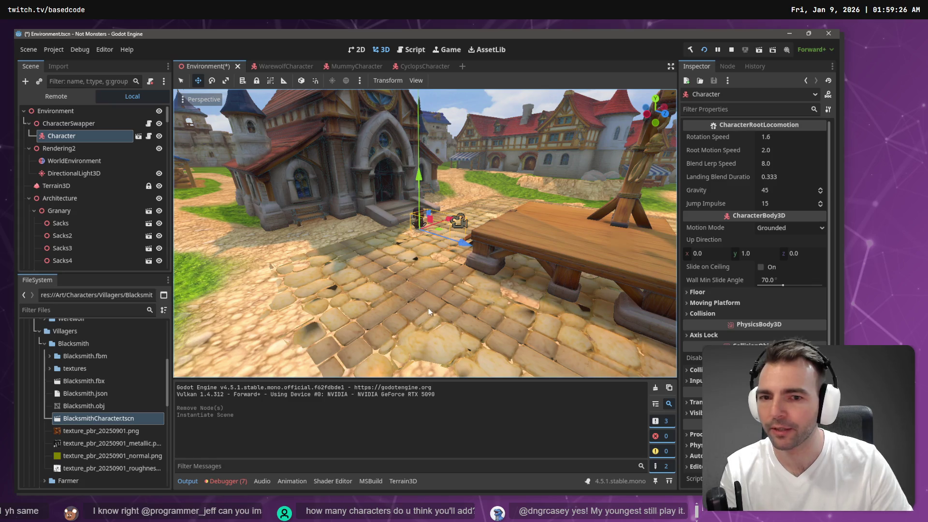
# Browse to the Maiden folder and instance MaidenCharacter.tscn under CharacterSwapper
pyautogui.click(44, 344)
pyautogui.click(43, 355)
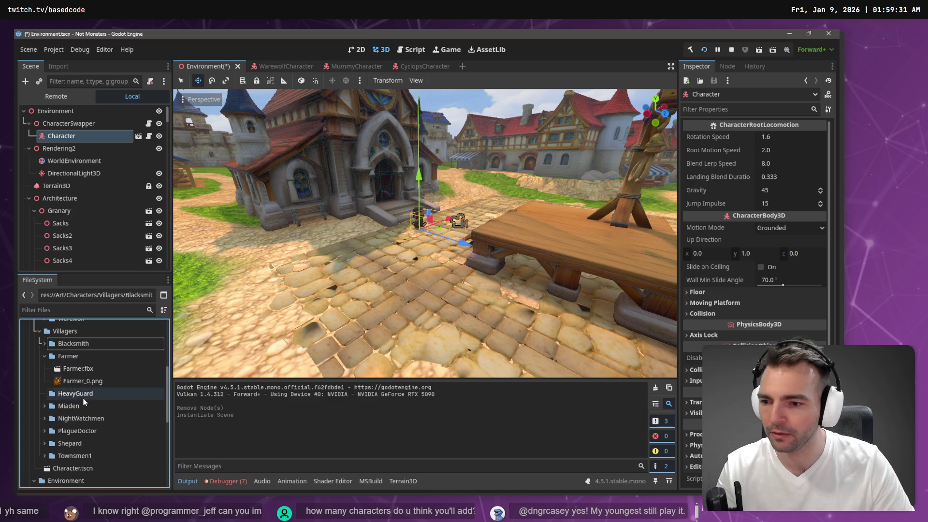
pyautogui.click(44, 355)
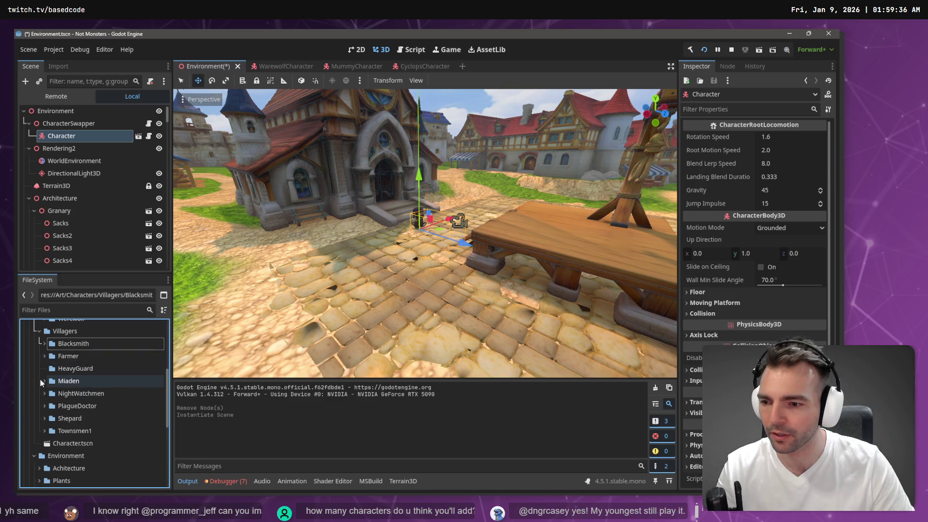
pyautogui.click(43, 381)
pyautogui.scroll(-1, 91, 424)
pyautogui.moveTo(91, 425)
pyautogui.mouseDown()
pyautogui.moveTo(100, 315)
pyautogui.moveTo(77, 136)
pyautogui.mouseUp()
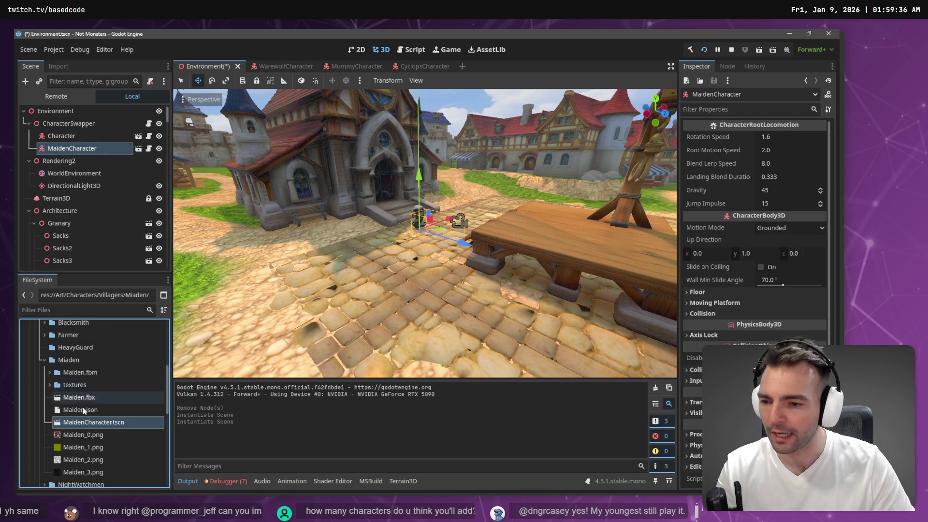
# Instance NightWatchmenCharacter.tscn and PlagueDoctorCharacter.tscn under CharacterSwapper, and open PlagueDoctorCharacter
pyautogui.scroll(-3, 83, 407)
pyautogui.click(44, 402)
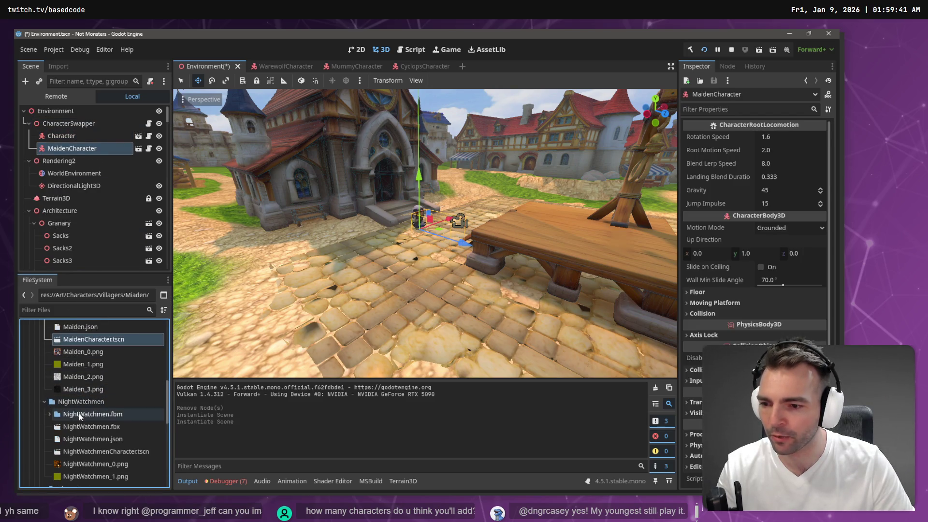
pyautogui.moveTo(83, 447); pyautogui.dragTo(77, 123)
pyautogui.scroll(-3, 78, 412)
pyautogui.click(45, 406)
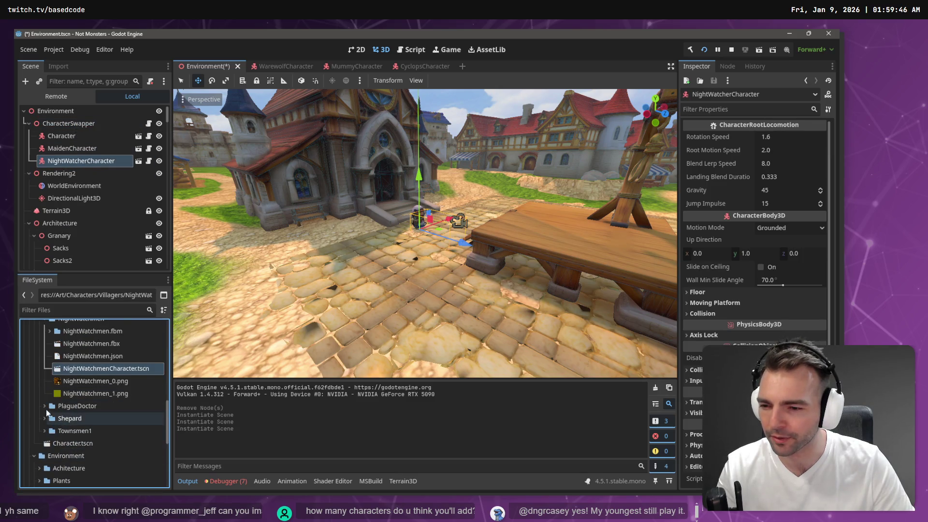
pyautogui.scroll(-3, 94, 429)
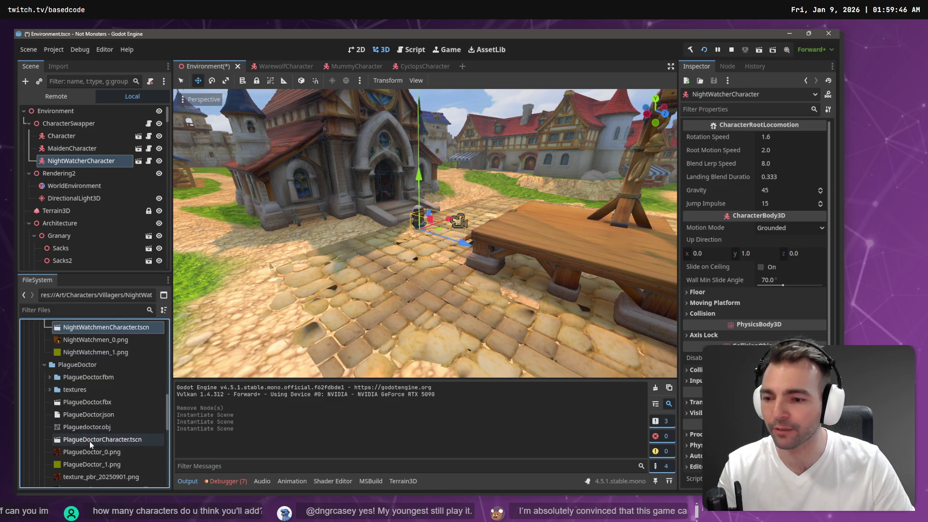
pyautogui.click(91, 439)
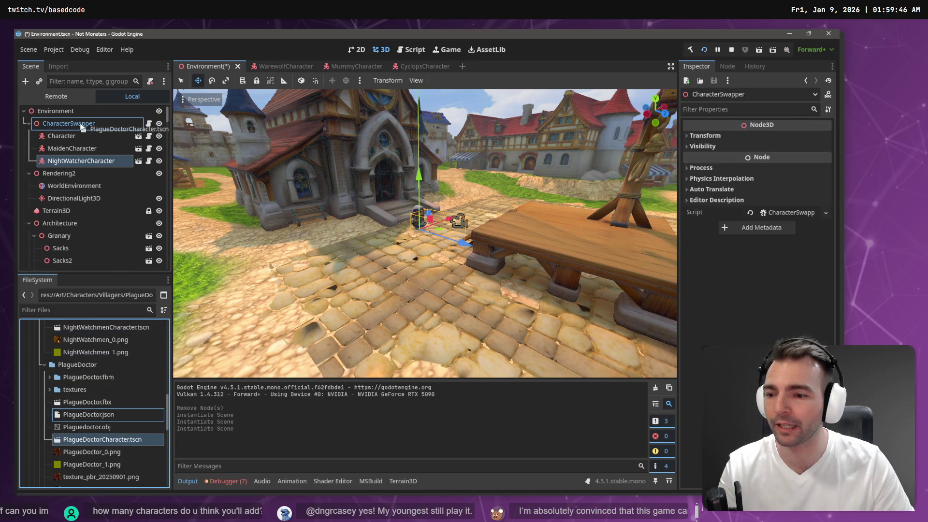
pyautogui.moveTo(82, 127); pyautogui.dragTo(82, 127)
pyautogui.doubleClick(122, 438)
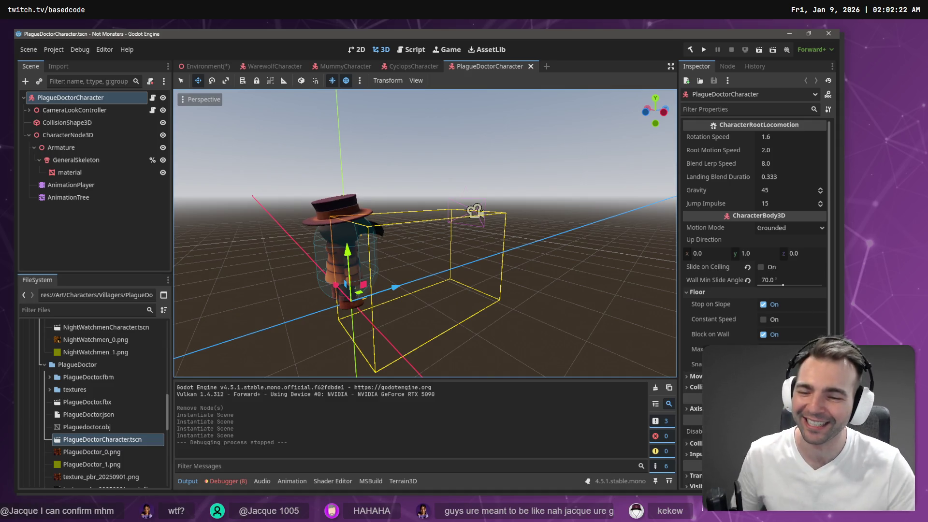
# Return to the Environment scene and inspect the CharacterSwapper and Character nodes
pyautogui.moveTo(426, 232); pyautogui.dragTo(387, 227)
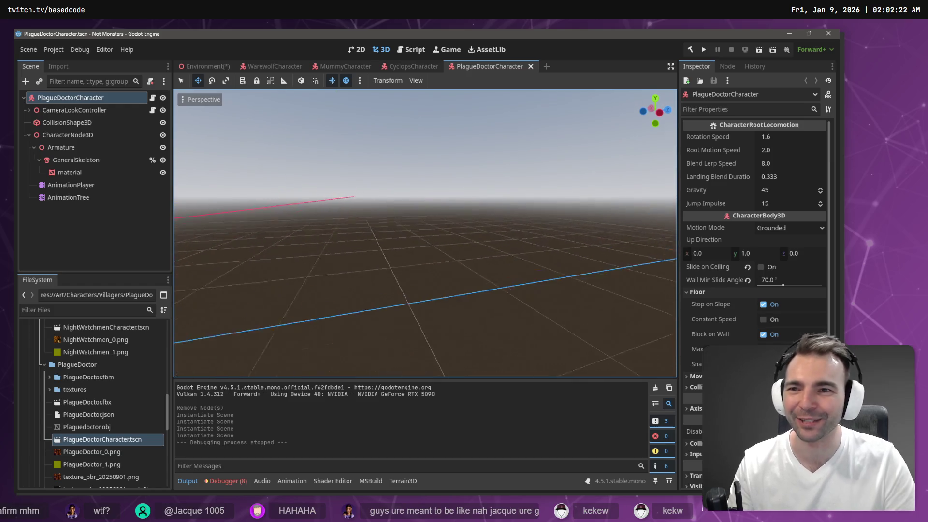
pyautogui.click(198, 68)
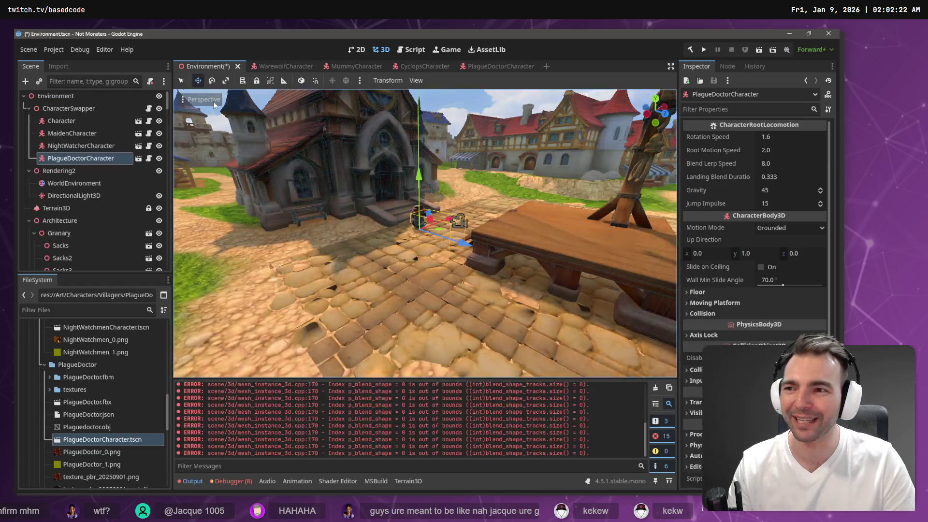
pyautogui.click(101, 108)
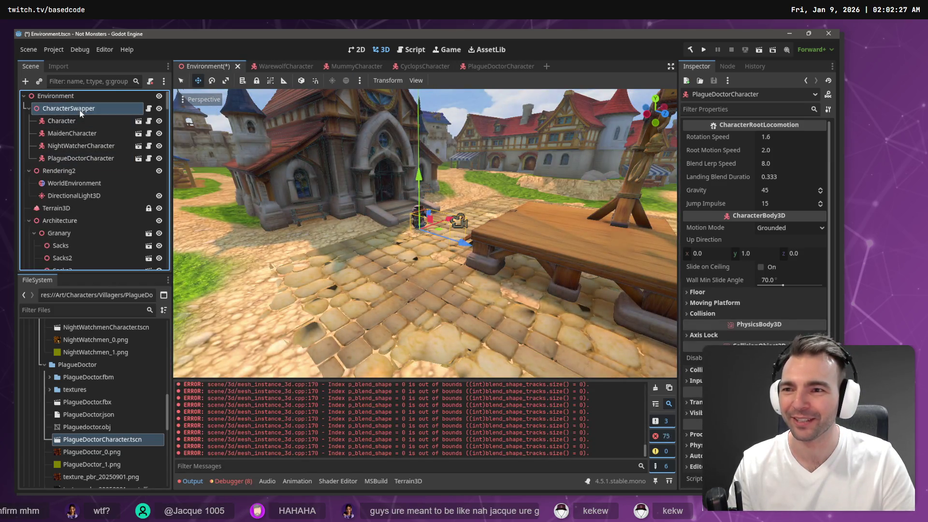
pyautogui.click(106, 120)
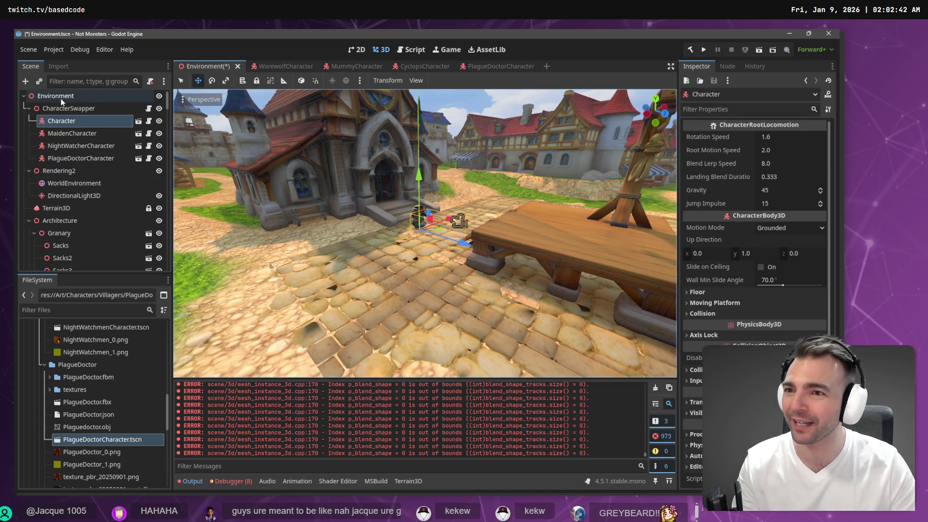
pyautogui.click(69, 109)
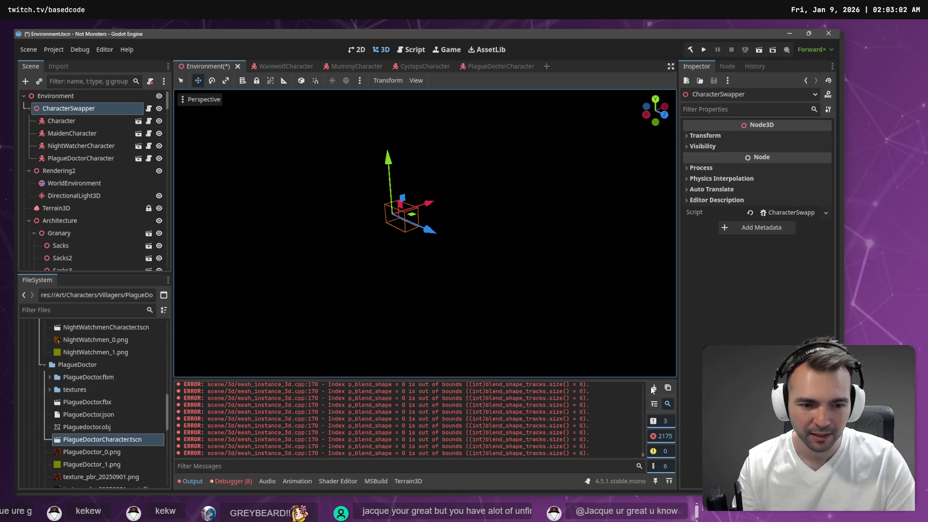
# Clear the output and delete the MaidenCharacter, NightWatcherCharacter and PlagueDoctorCharacter nodes
pyautogui.click(654, 387)
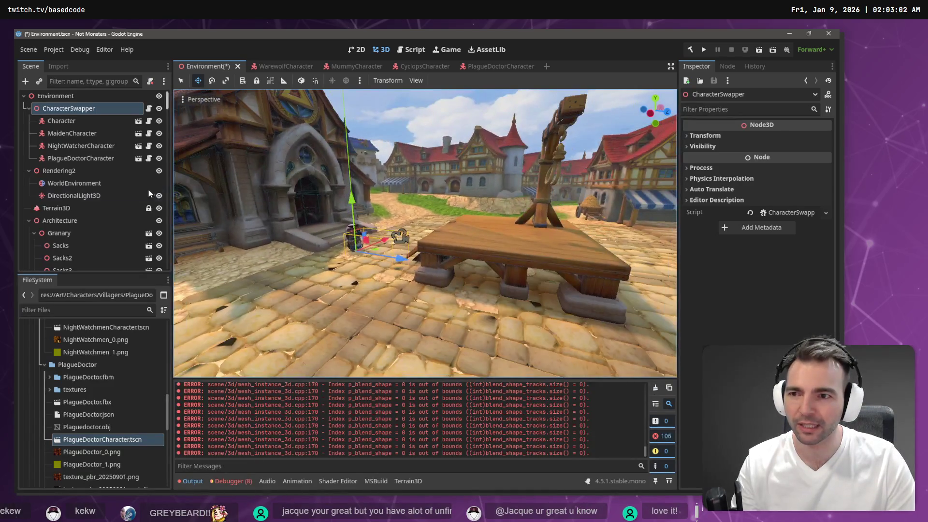
pyautogui.click(85, 122)
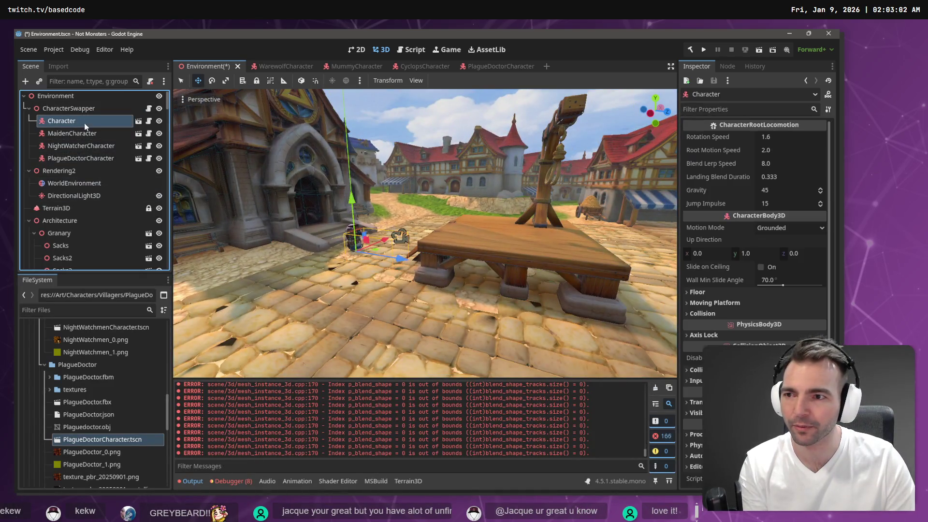
pyautogui.keyDown('shift'); pyautogui.click(90, 158); pyautogui.keyUp('shift')
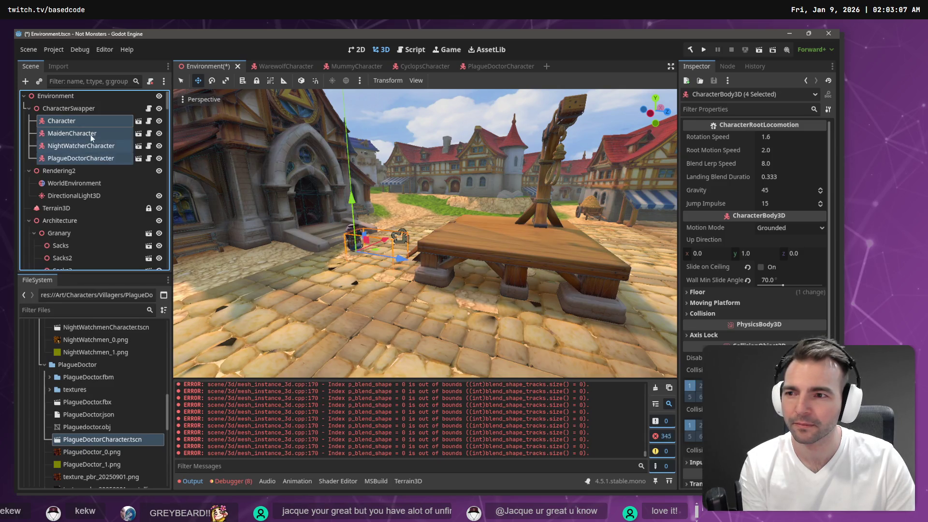
pyautogui.keyDown('shift'); pyautogui.click(89, 152); pyautogui.keyUp('shift')
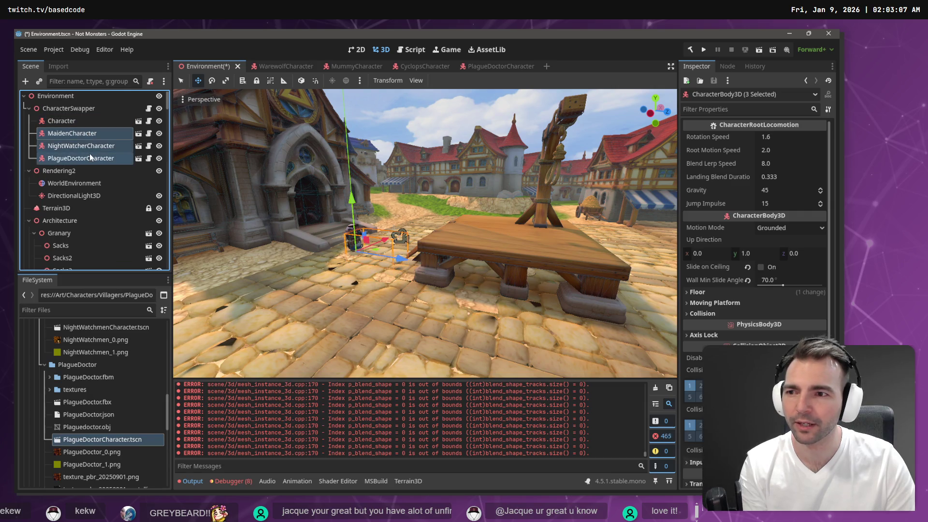
pyautogui.press('Delete')
pyautogui.click(412, 261)
pyautogui.click(62, 121)
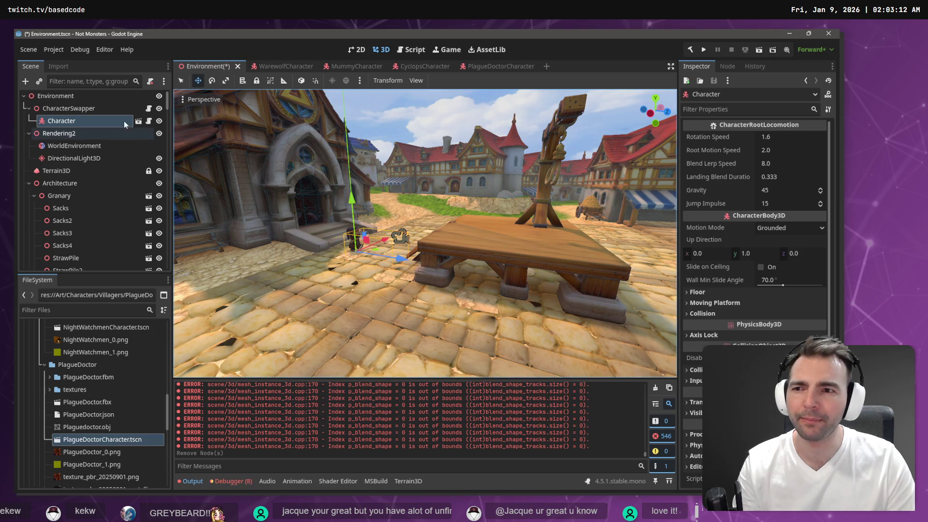
# Run the game, walk the dwarf toward the building and gallows, then stop with F8
pyautogui.press('F5')
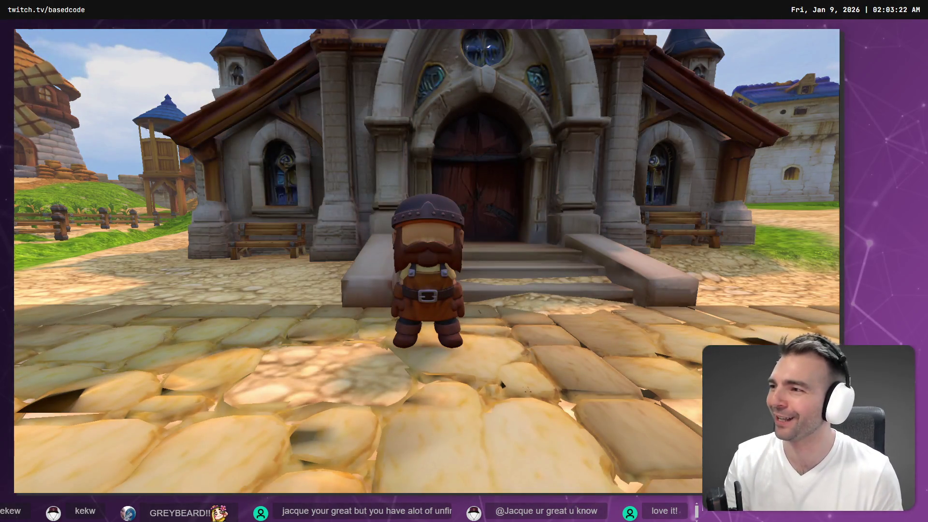
pyautogui.press('w')
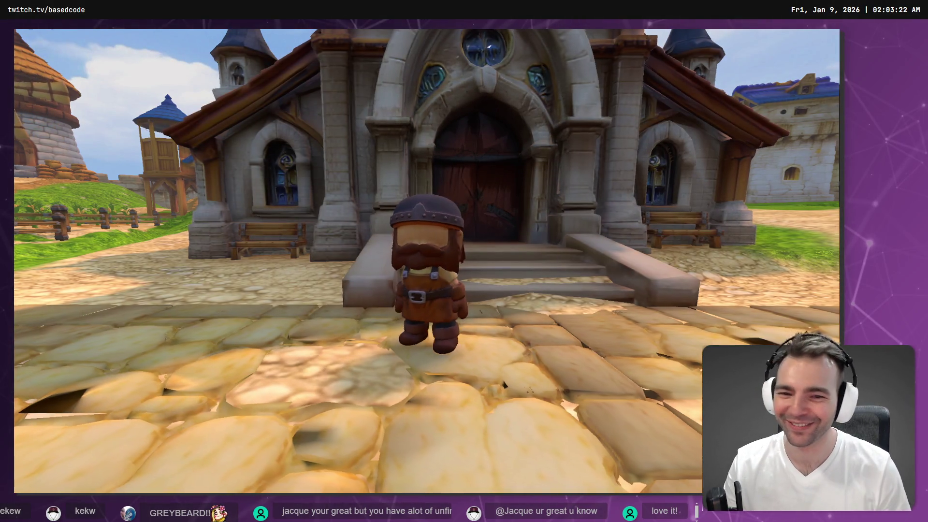
pyautogui.press('w')
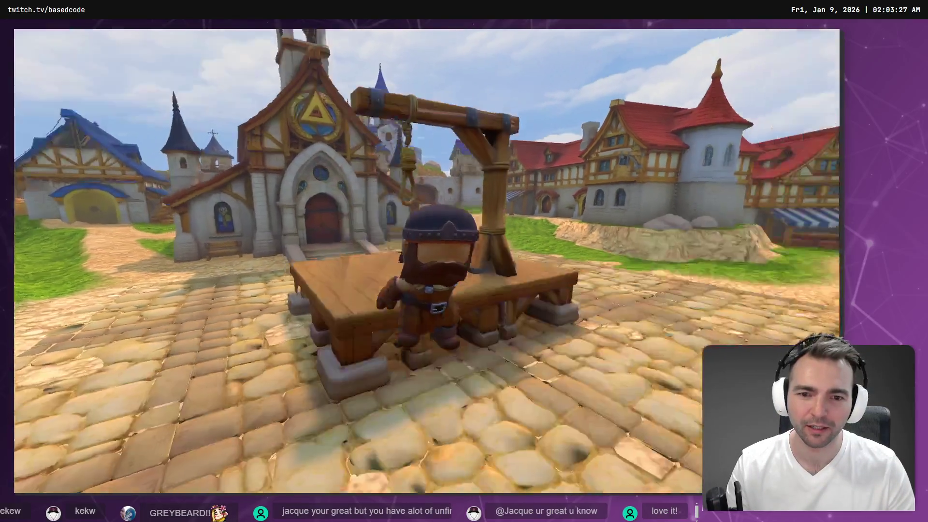
pyautogui.press('F8')
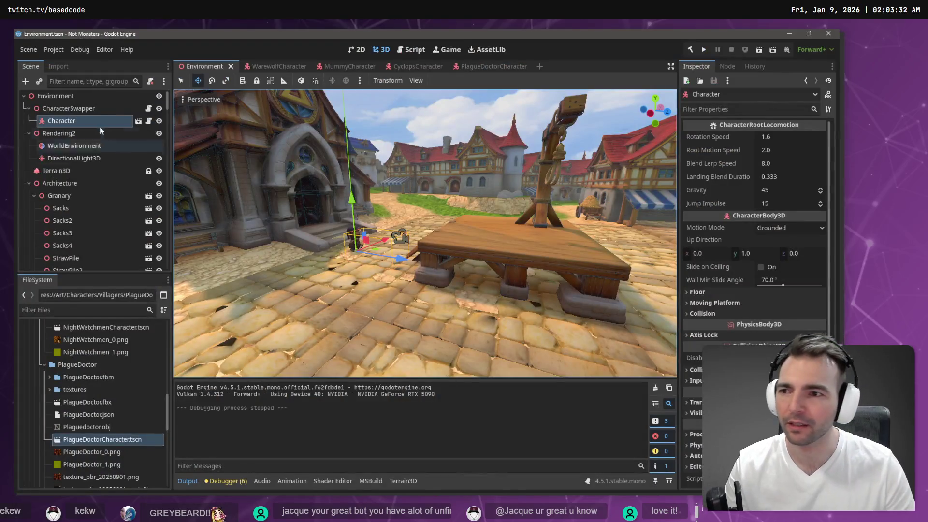
# Open the blacksmith character scene and rename its root Character node to BlacksmithCharacter
pyautogui.click(139, 121)
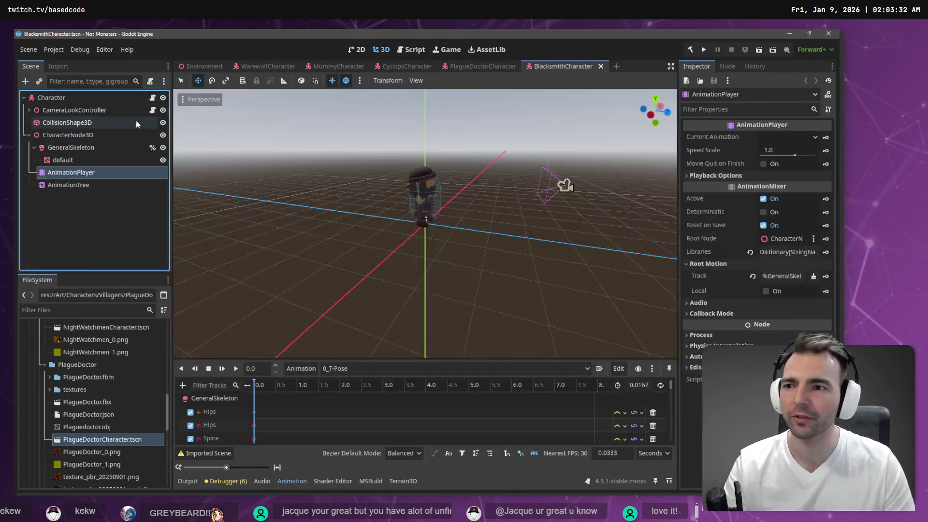
pyautogui.doubleClick(71, 95)
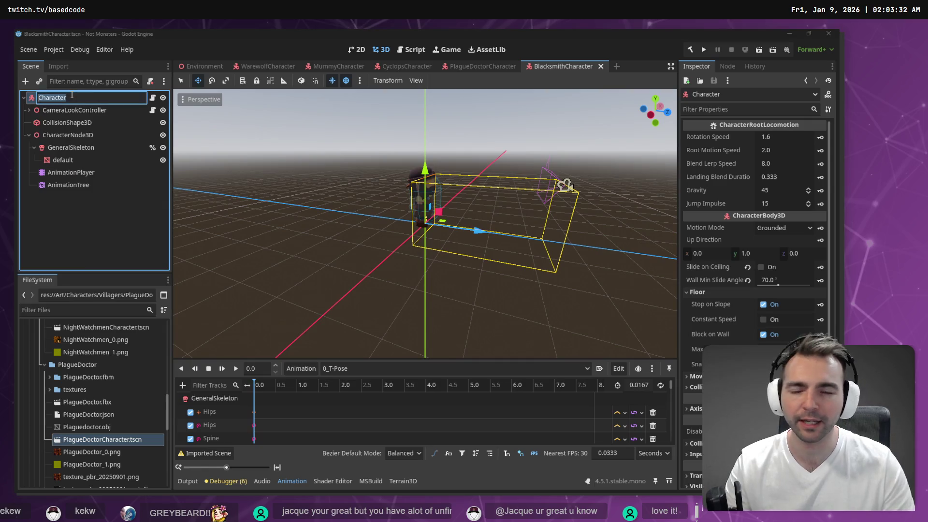
pyautogui.write('Blacksmith')
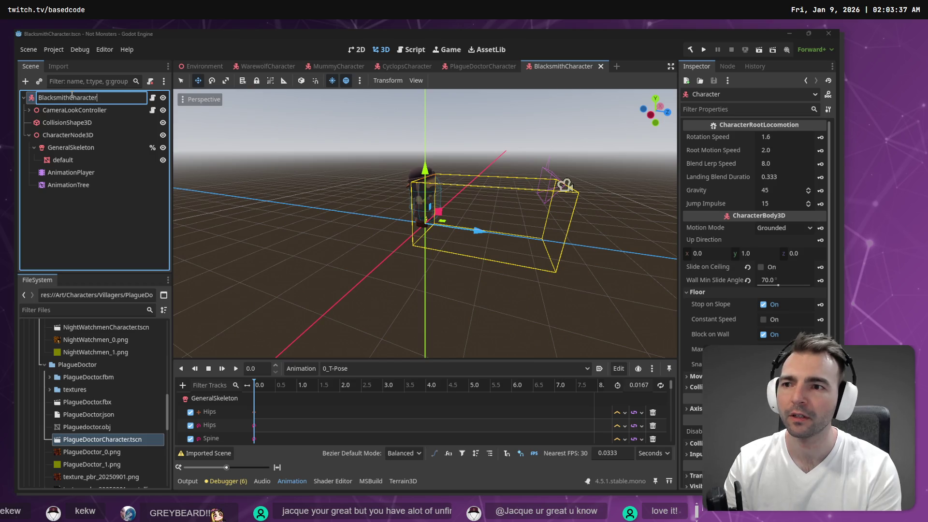
pyautogui.press('Return')
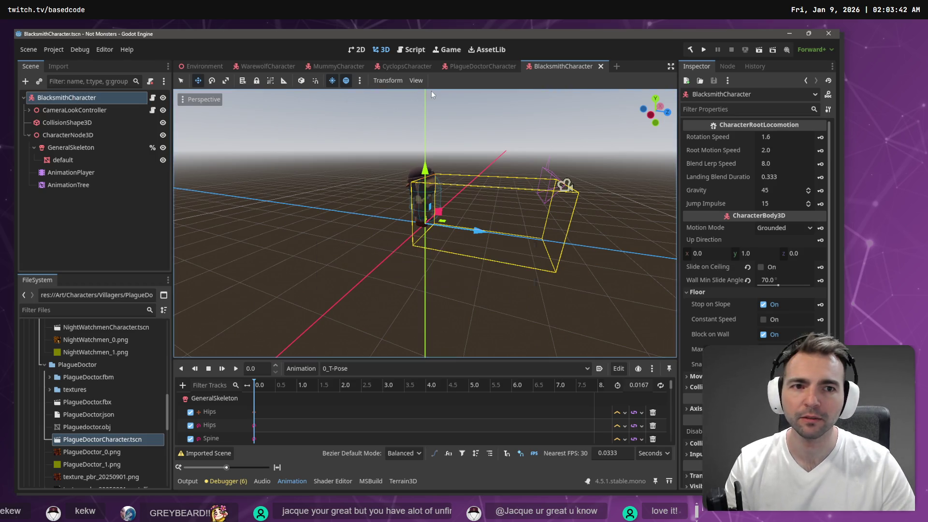
# In the Environment scene, delete the old Character node from CharacterSwapper
pyautogui.click(202, 63)
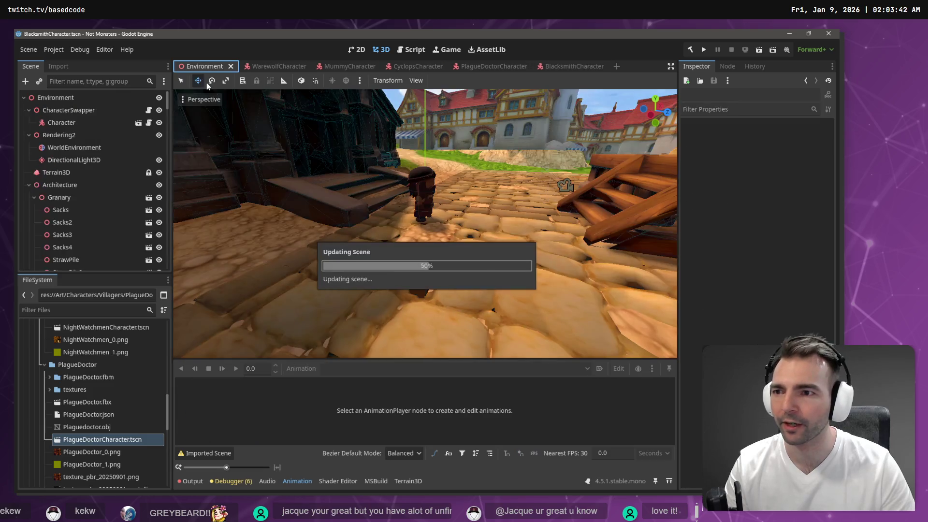
pyautogui.click(51, 123)
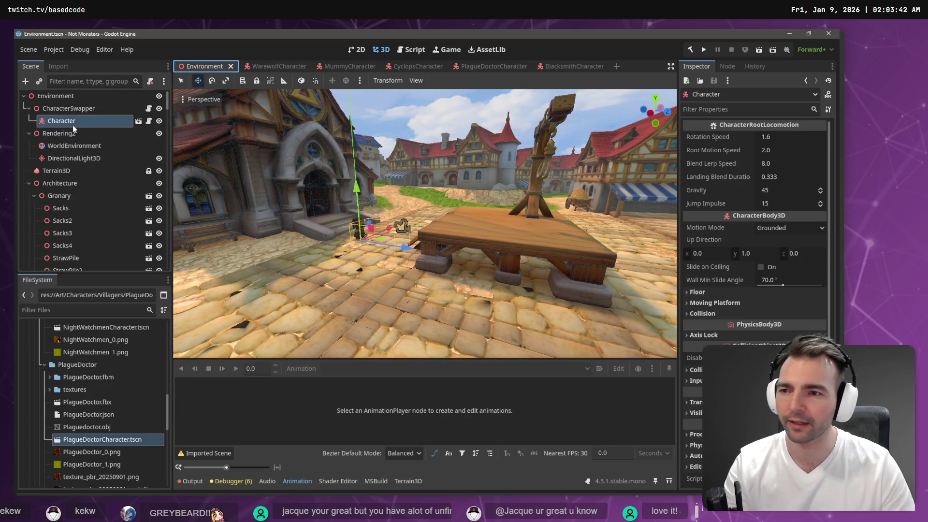
pyautogui.press('Delete')
pyautogui.press('Return')
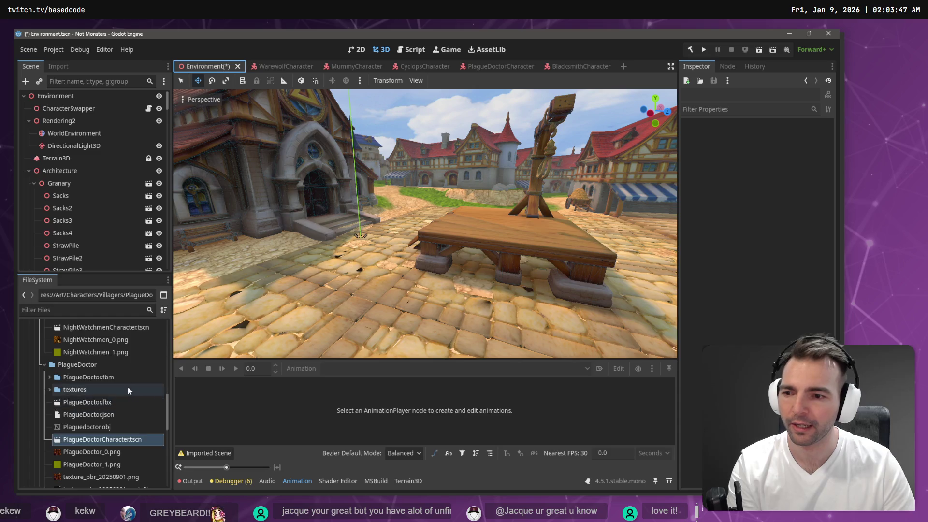
pyautogui.scroll(10, 124, 387)
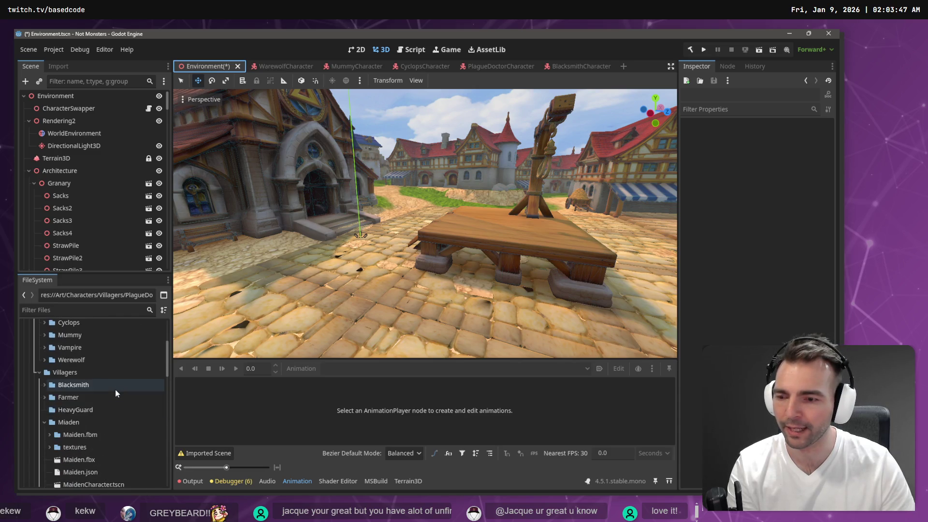
# Drag BlacksmithCharacter.tscn, then PlagueDoctorCharacter.tscn, from FileSystem onto CharacterSwapper
pyautogui.click(45, 385)
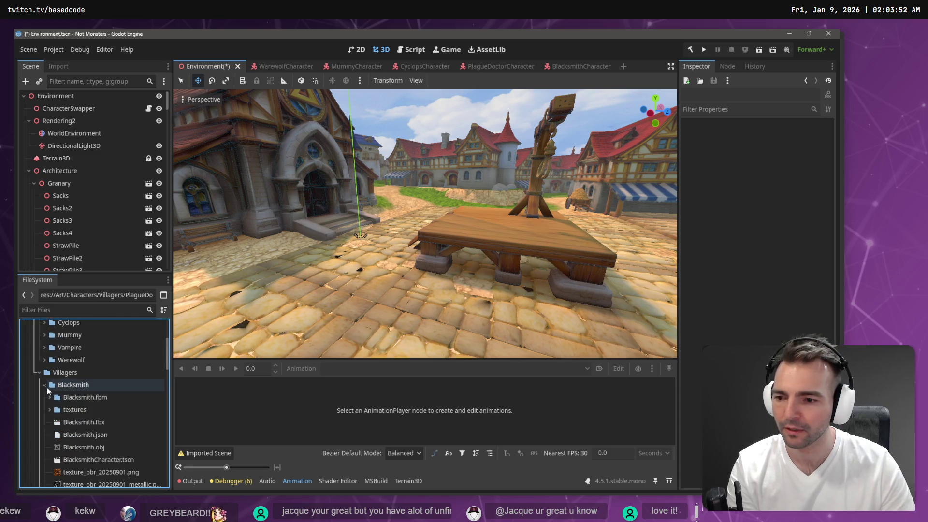
pyautogui.moveTo(97, 460)
pyautogui.mouseDown()
pyautogui.moveTo(99, 390)
pyautogui.moveTo(66, 111)
pyautogui.moveTo(79, 114)
pyautogui.mouseUp()
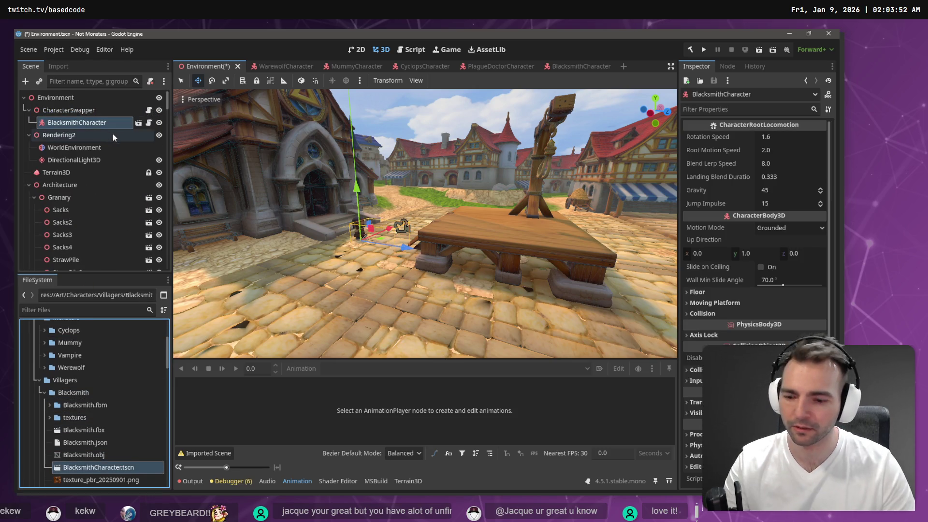
pyautogui.click(45, 394)
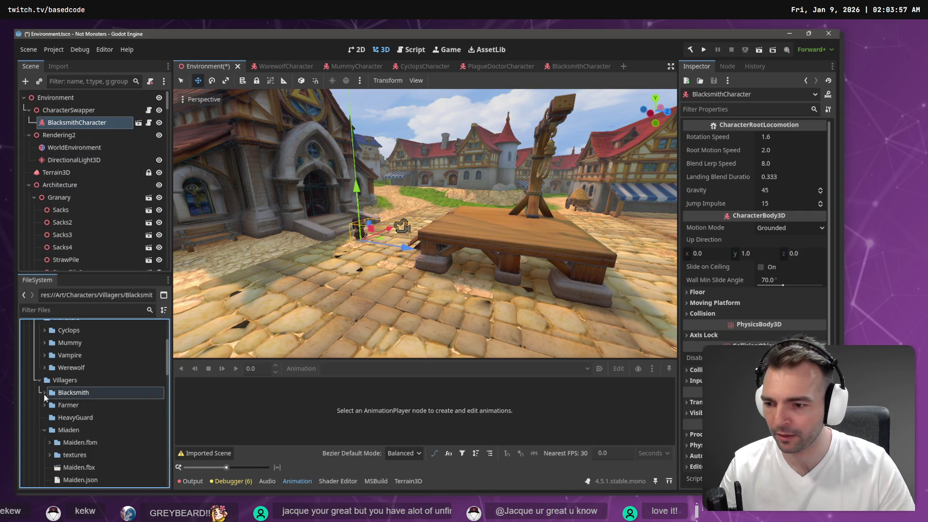
pyautogui.scroll(-6, 53, 402)
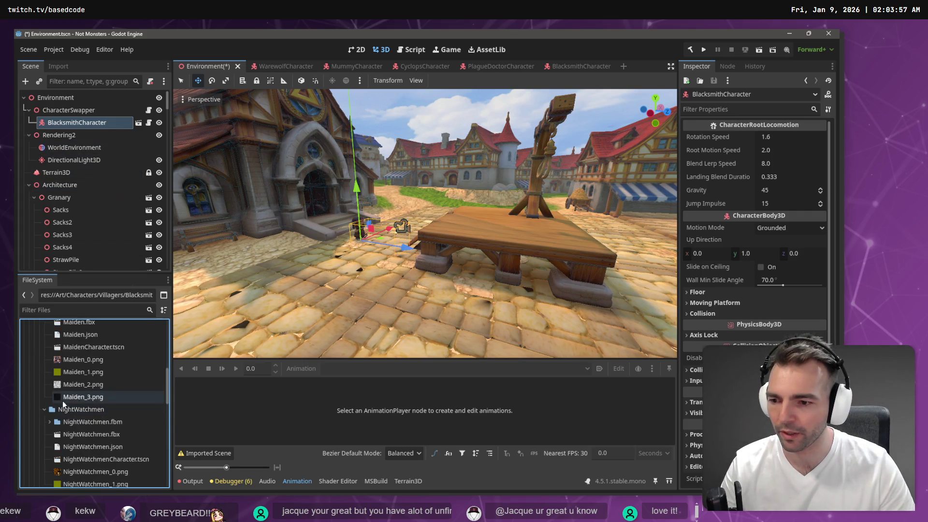
pyautogui.scroll(-3, 65, 403)
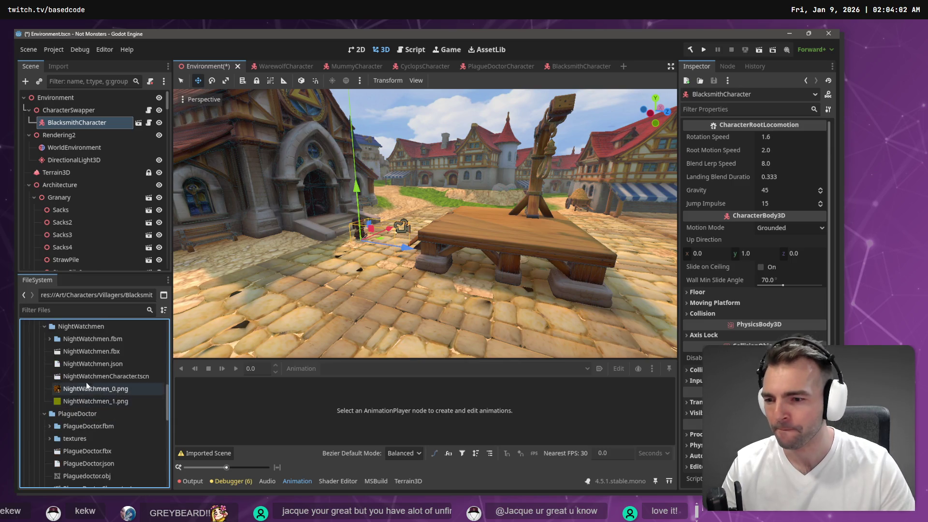
pyautogui.scroll(-3, 89, 378)
pyautogui.scroll(-2, 85, 409)
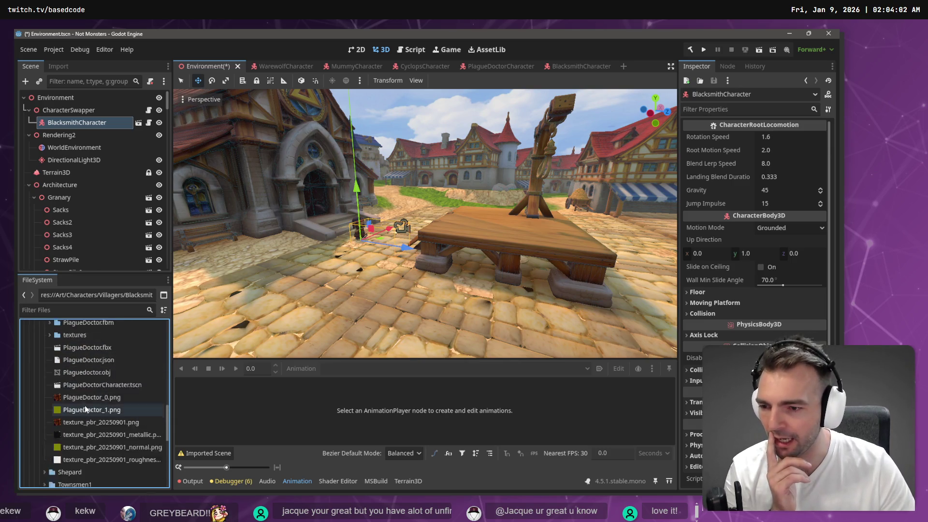
pyautogui.scroll(1, 85, 409)
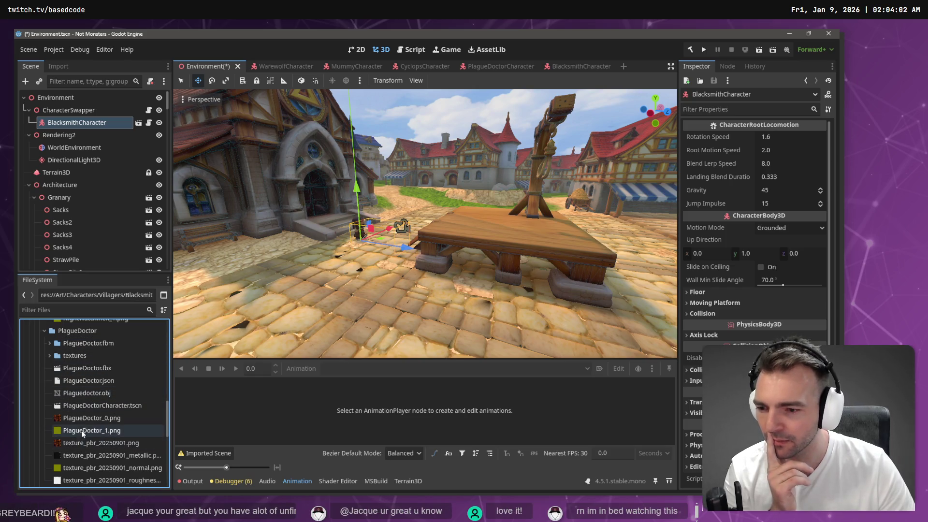
pyautogui.click(101, 406)
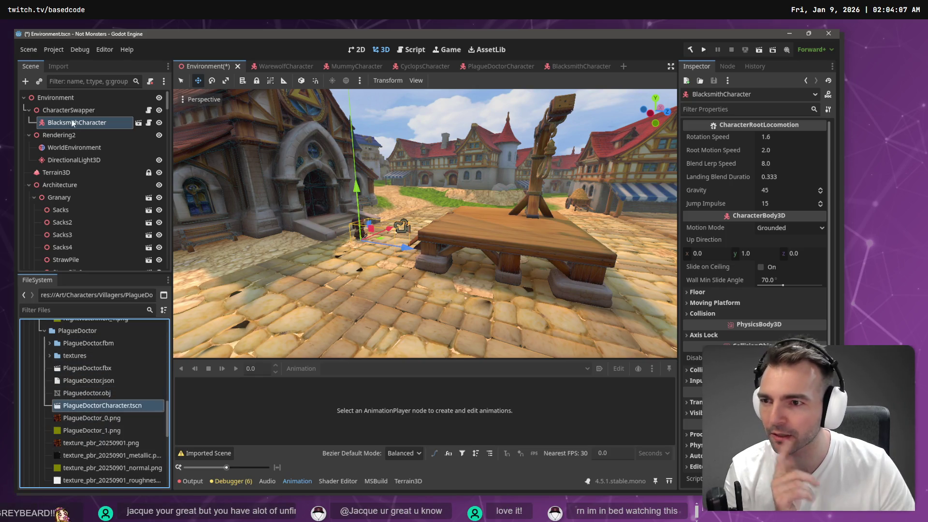
pyautogui.moveTo(72, 124); pyautogui.dragTo(72, 126)
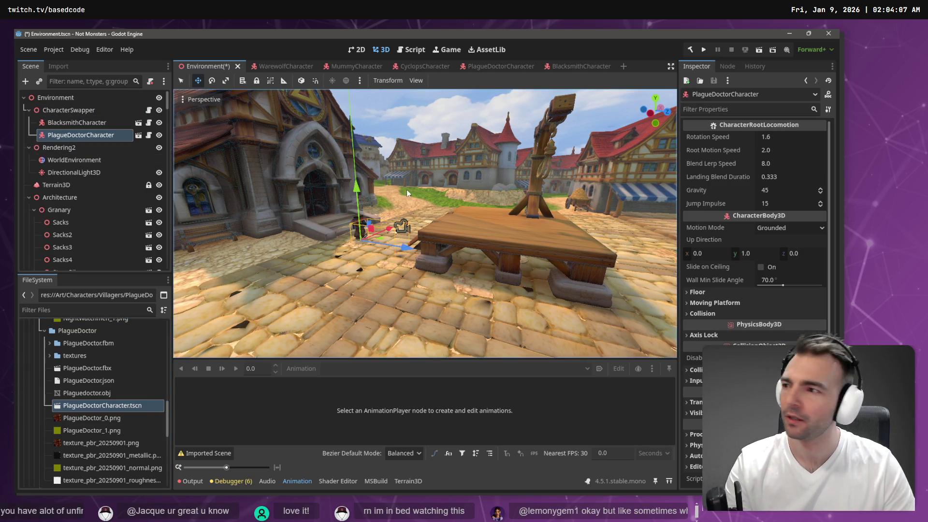
# Save and playtest the game as the Plague Doctor, then stop the run
pyautogui.press('F5')
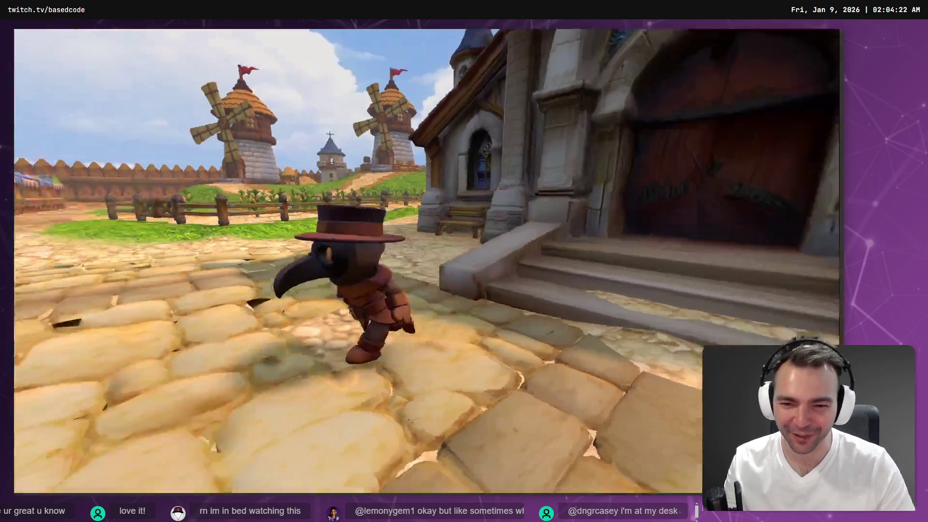
pyautogui.press('F8')
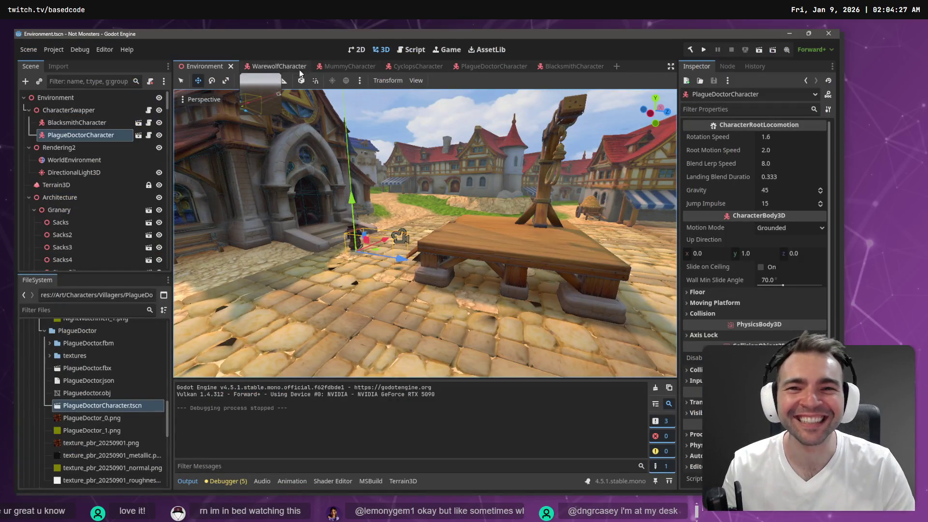
# Close the Warewolf, Mummy, Cyclops and Blacksmith scene tabs, leaving PlagueDoctorCharacter open
pyautogui.middleClick(271, 62)
pyautogui.middleClick(270, 62)
pyautogui.middleClick(259, 66)
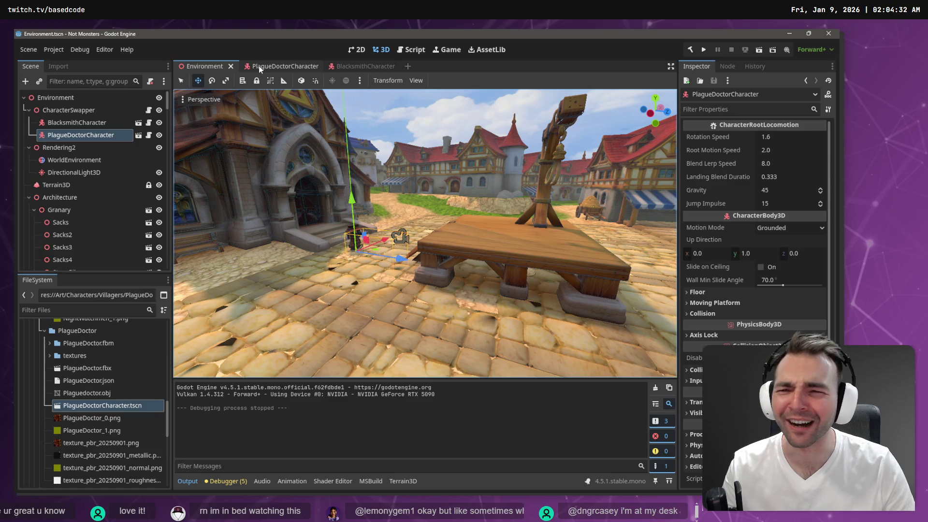
pyautogui.click(263, 67)
pyautogui.click(352, 68)
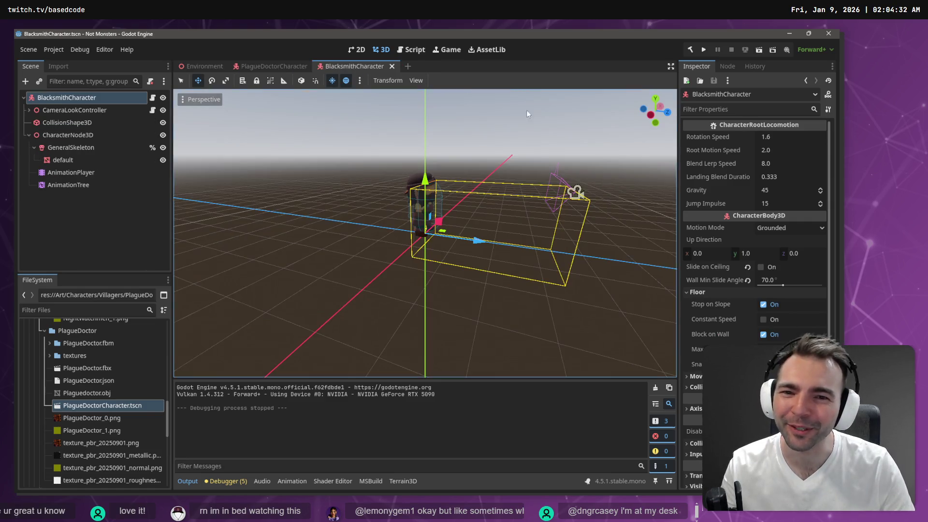
pyautogui.middleClick(358, 64)
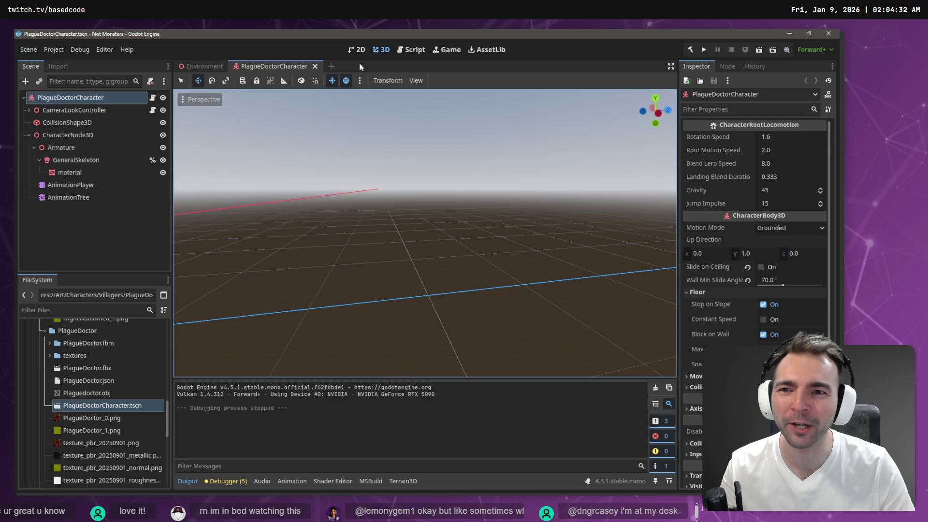
# Frame the plague doctor and show its Start–Idle–Moving–Jump AnimationTree graph
pyautogui.press('f')
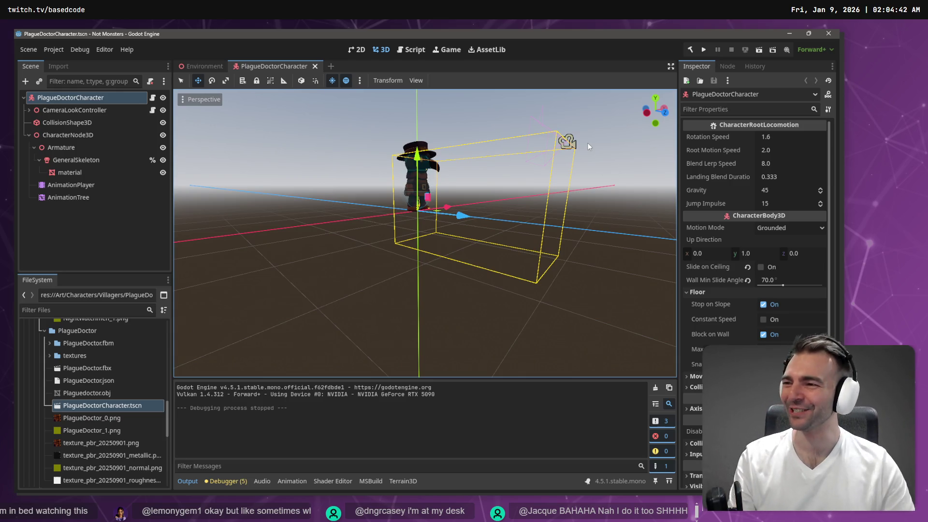
pyautogui.scroll(5, 501, 201)
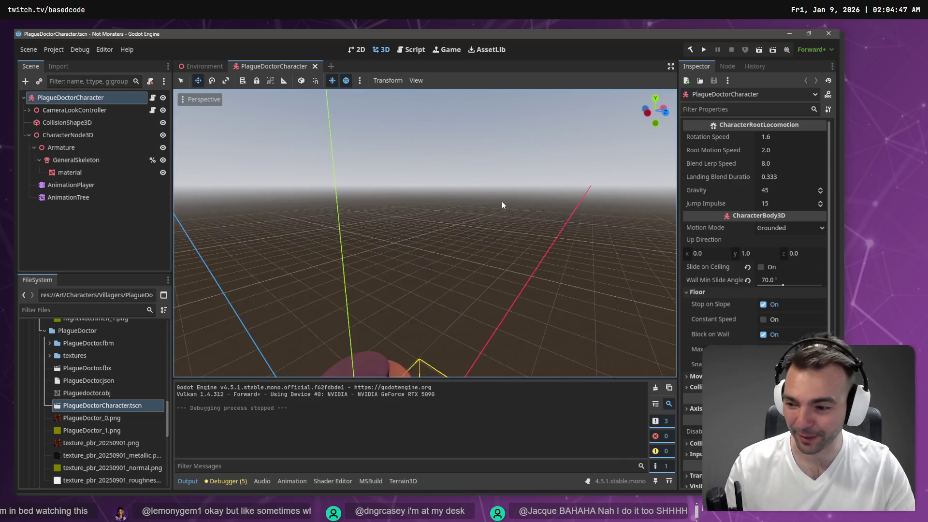
pyautogui.scroll(-5, 501, 201)
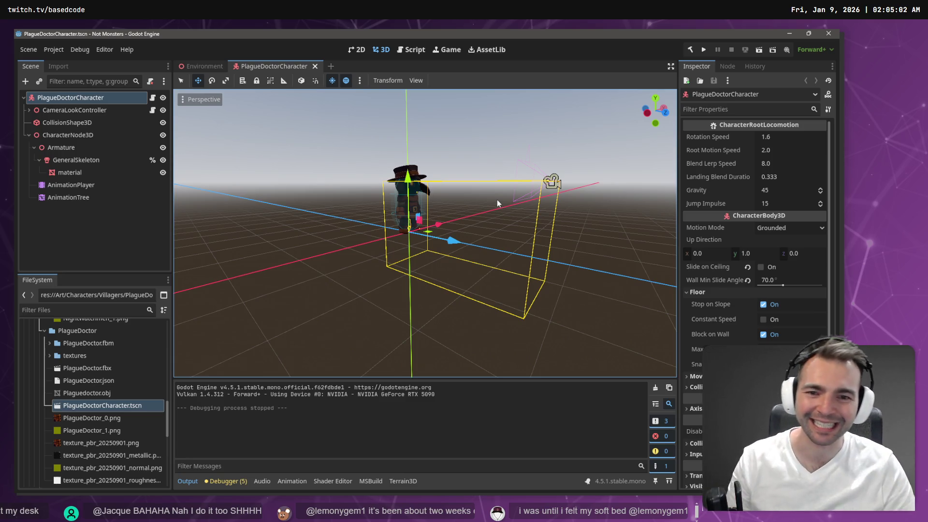
pyautogui.click(111, 195)
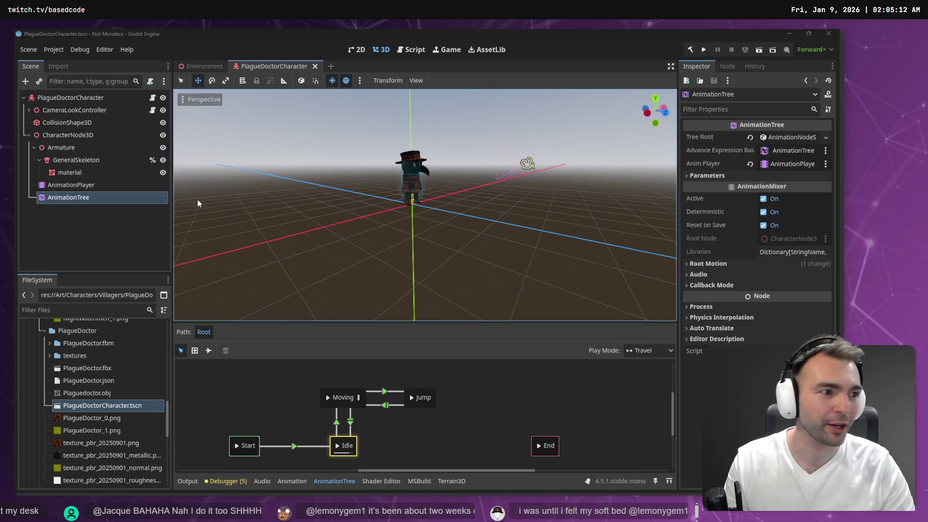
pyautogui.hotkey('alt', 'Tab')
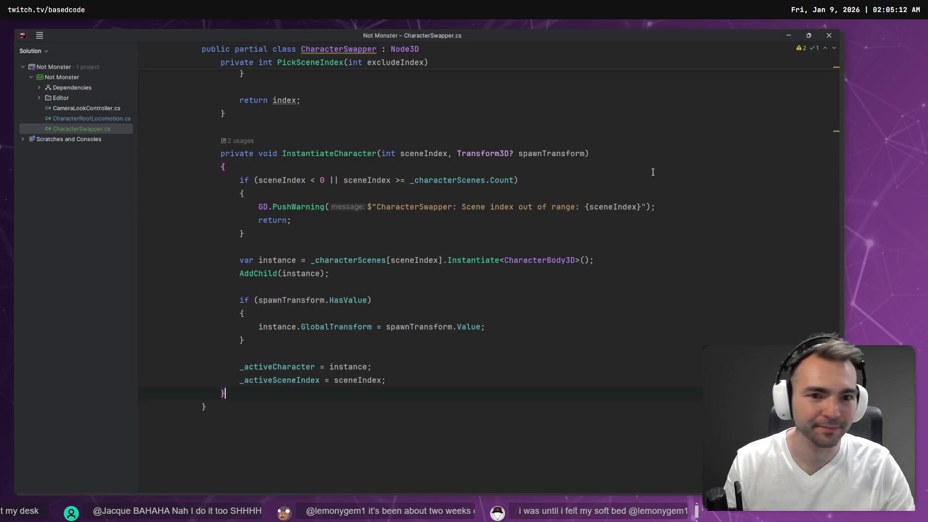
pyautogui.scroll(20, 586, 163)
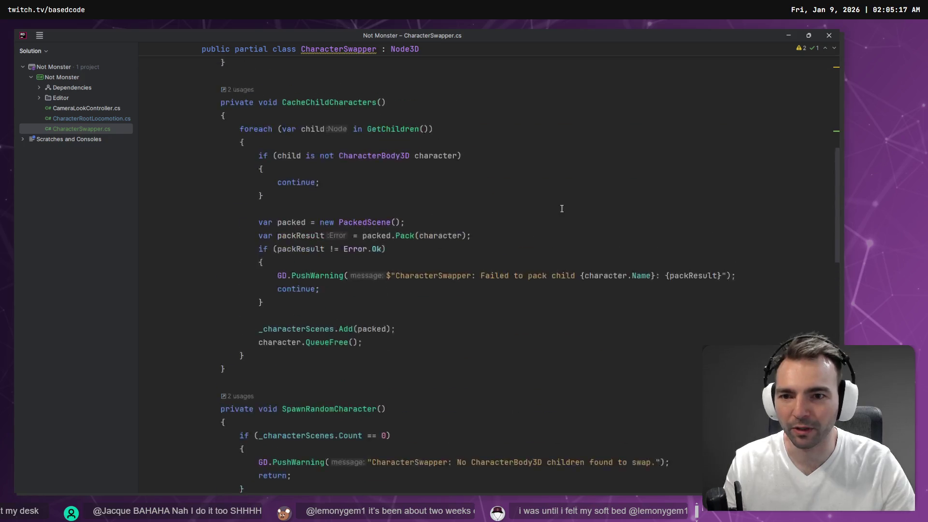
pyautogui.scroll(-13, 425, 194)
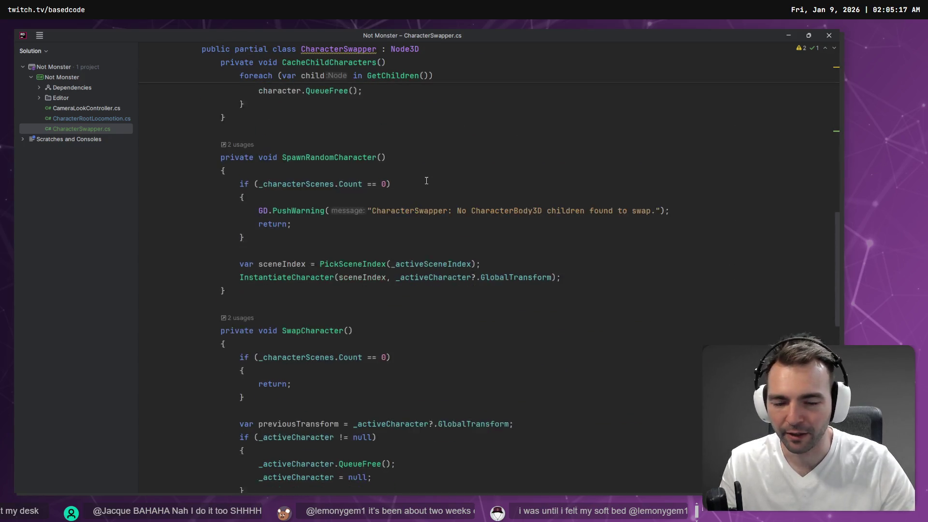
pyautogui.scroll(5, 285, 353)
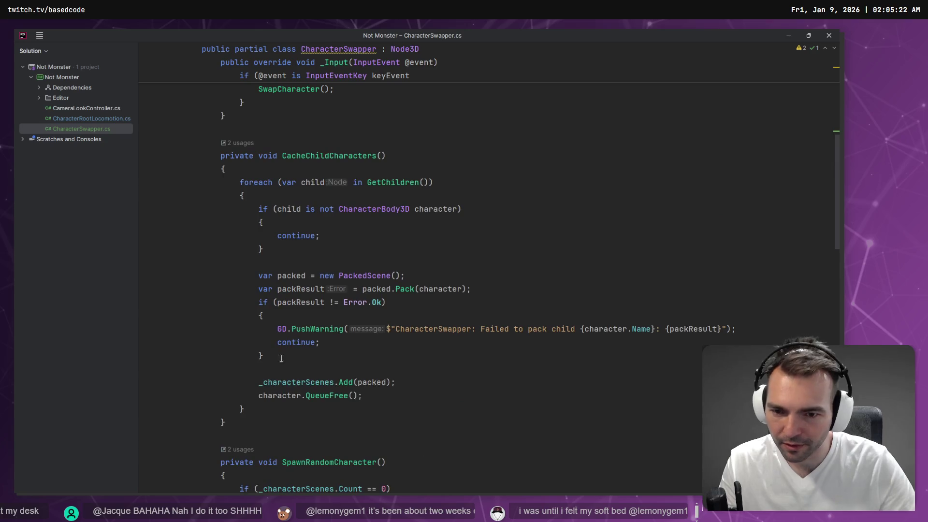
pyautogui.hotkey('alt', 'Tab')
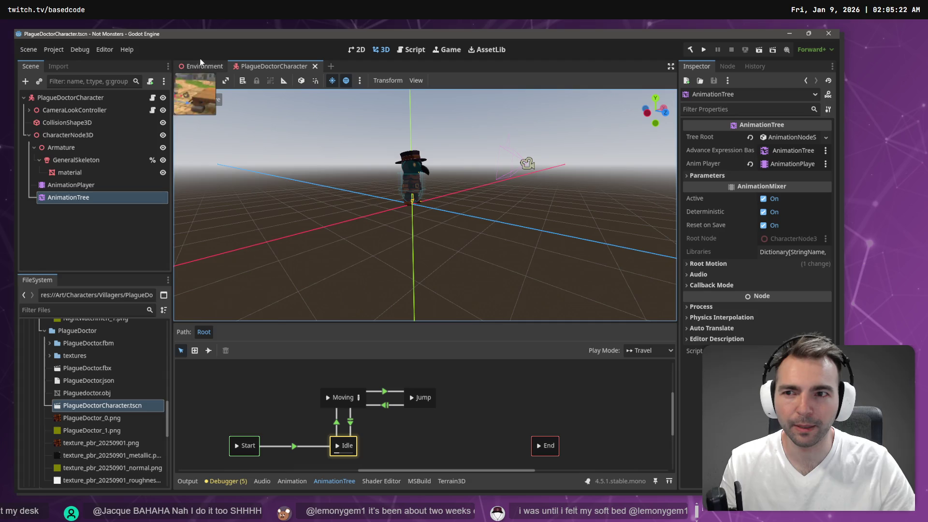
# In the Environment scene, select BlacksmithCharacter under CharacterSwapper and save the scene
pyautogui.click(199, 66)
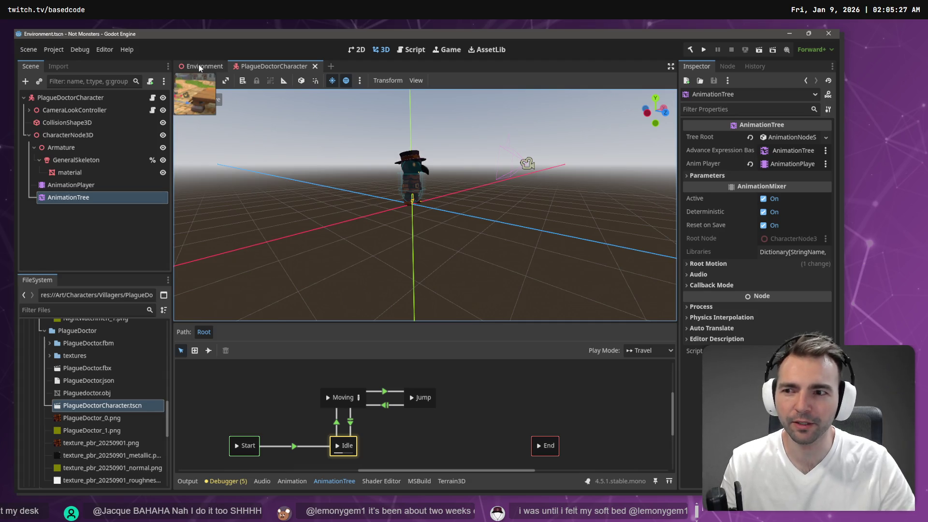
pyautogui.click(198, 65)
pyautogui.click(79, 112)
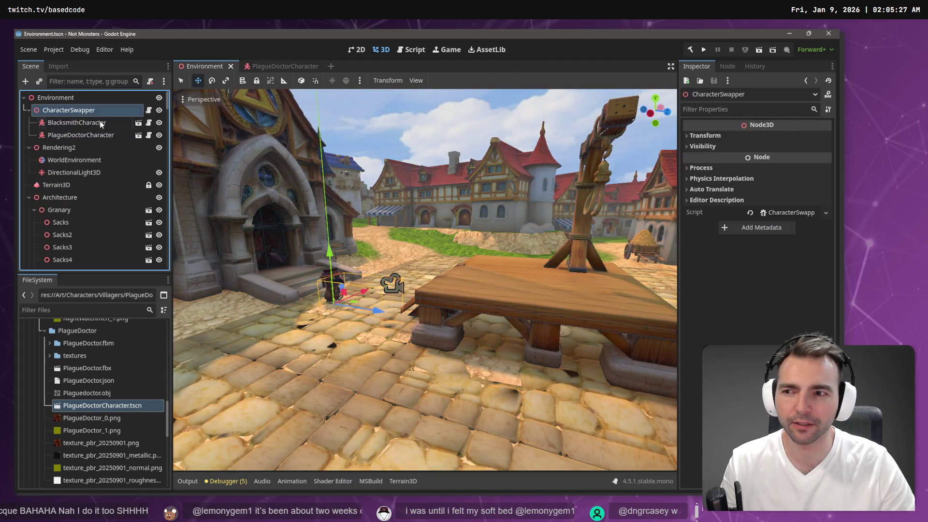
pyautogui.click(83, 124)
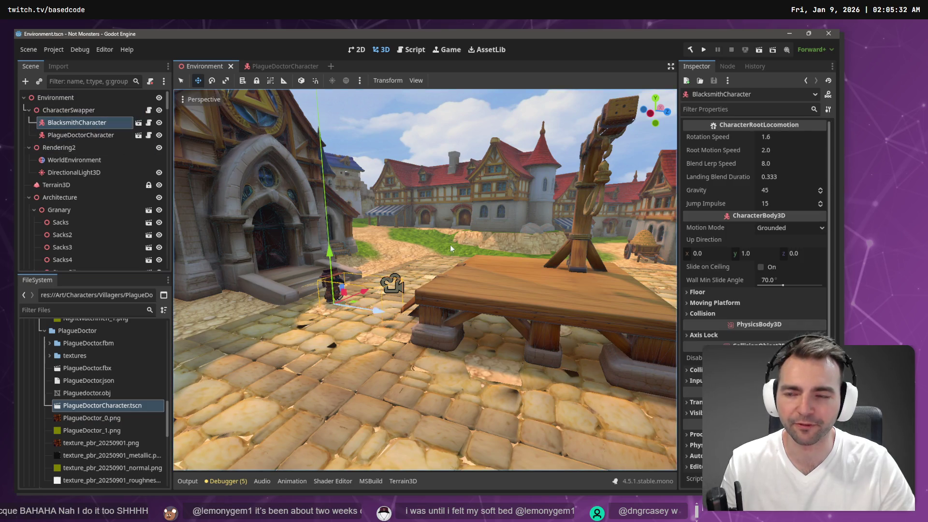
pyautogui.hotkey('ctrl', 's')
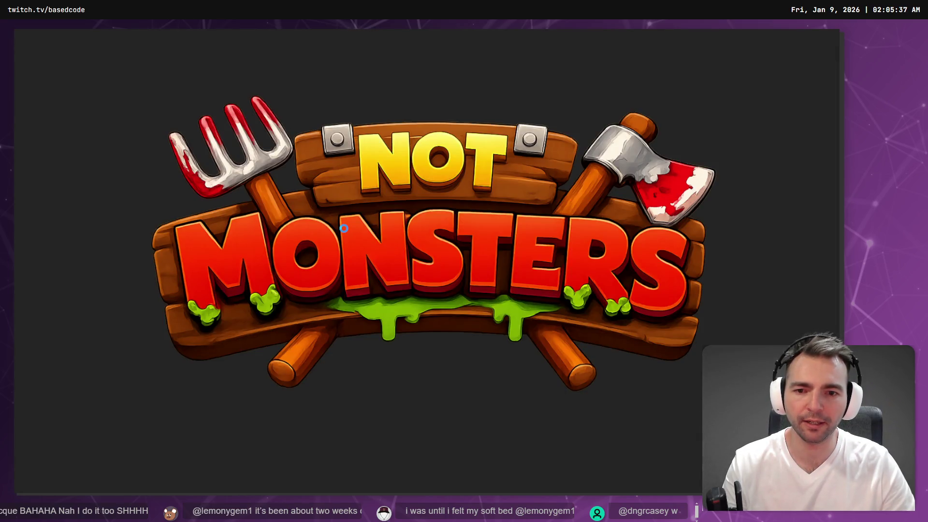
# Playtest with the Blacksmith running across the town square, then stop the game
pyautogui.press('a')
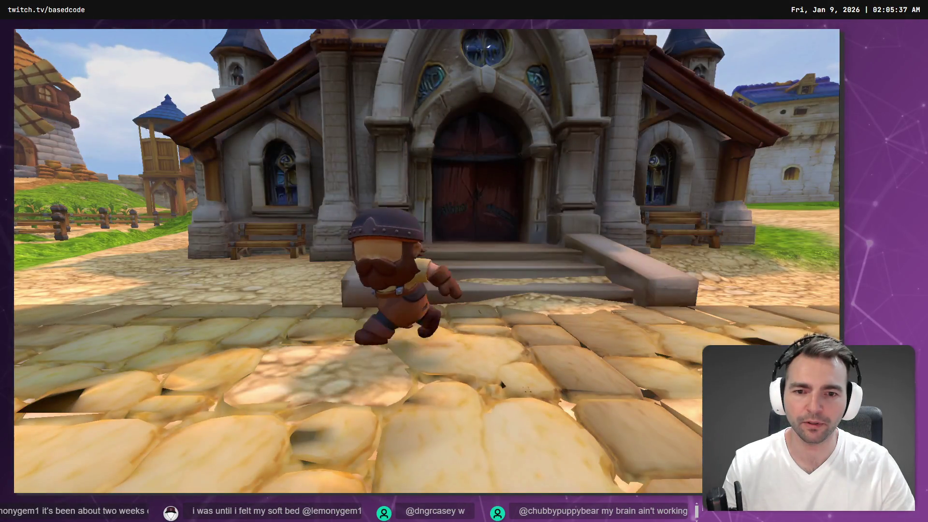
pyautogui.press('w')
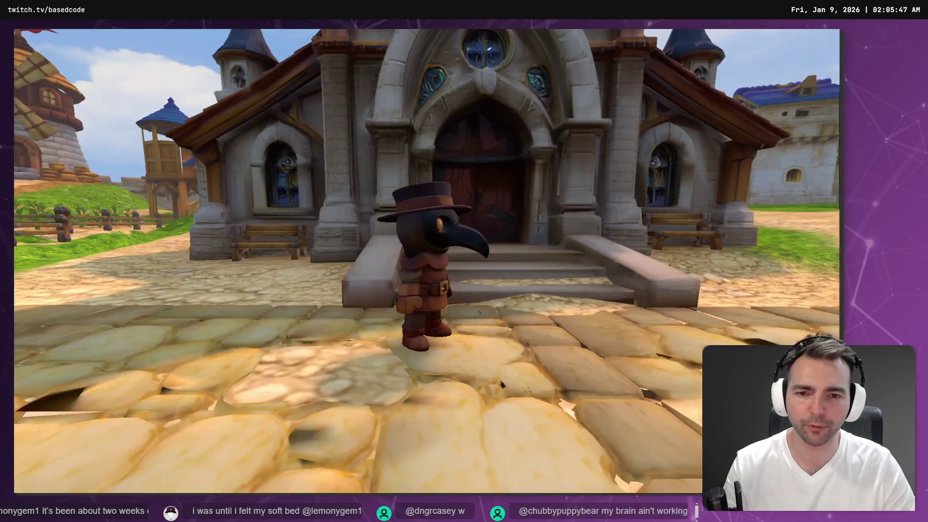
pyautogui.press('F8')
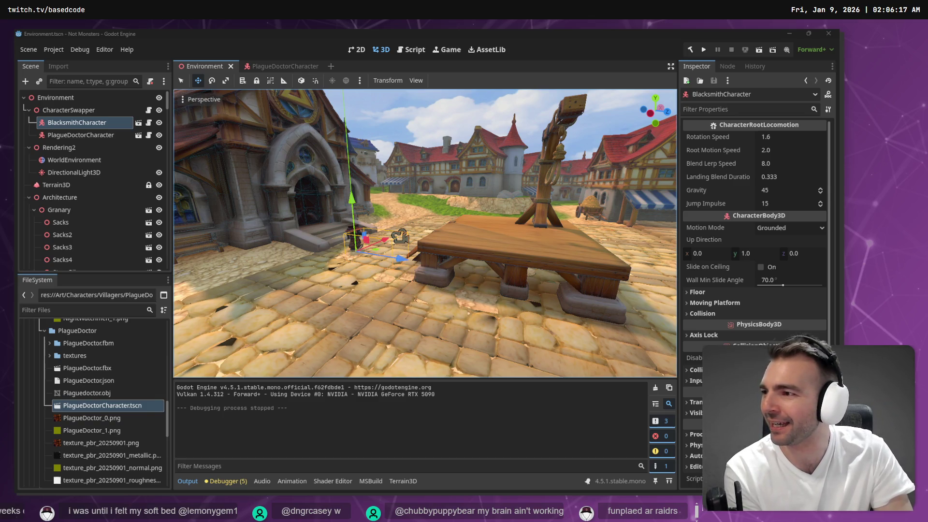
pyautogui.scroll(3, 425, 232)
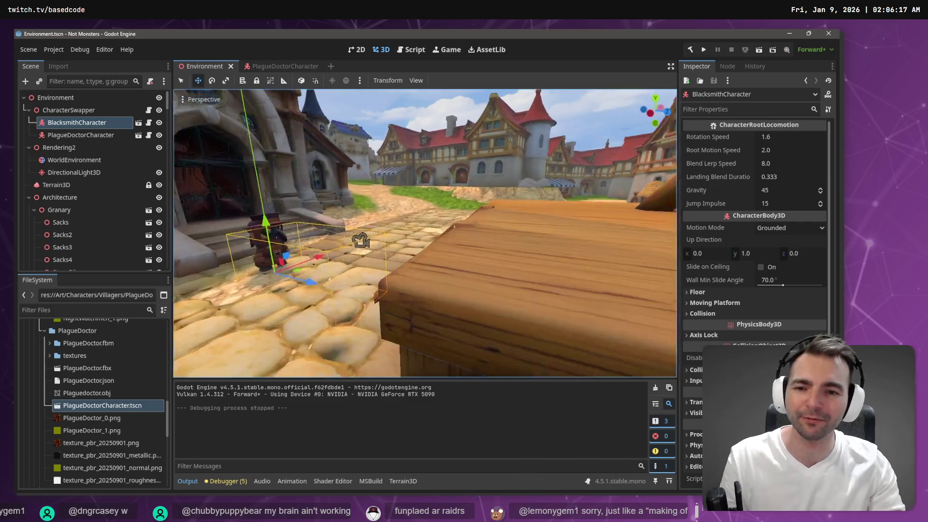
pyautogui.scroll(-3, 360, 240)
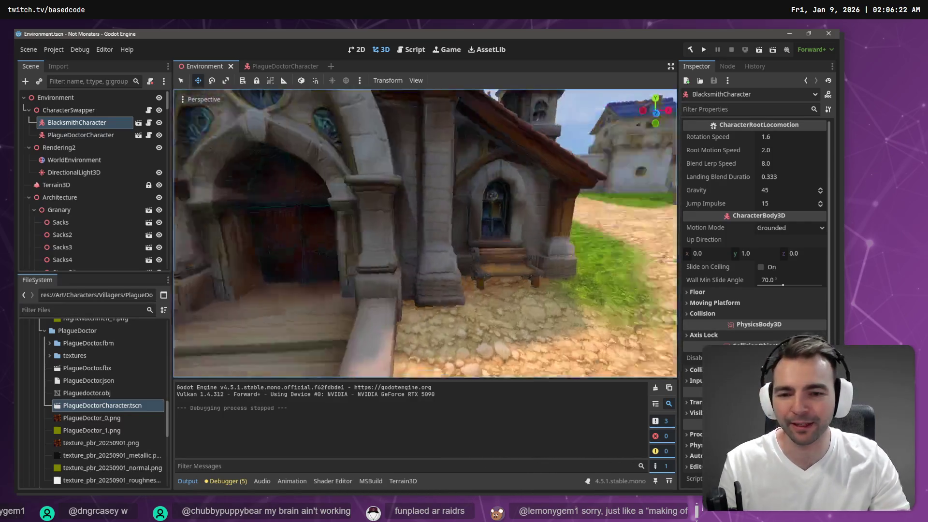
pyautogui.scroll(-3, 425, 232)
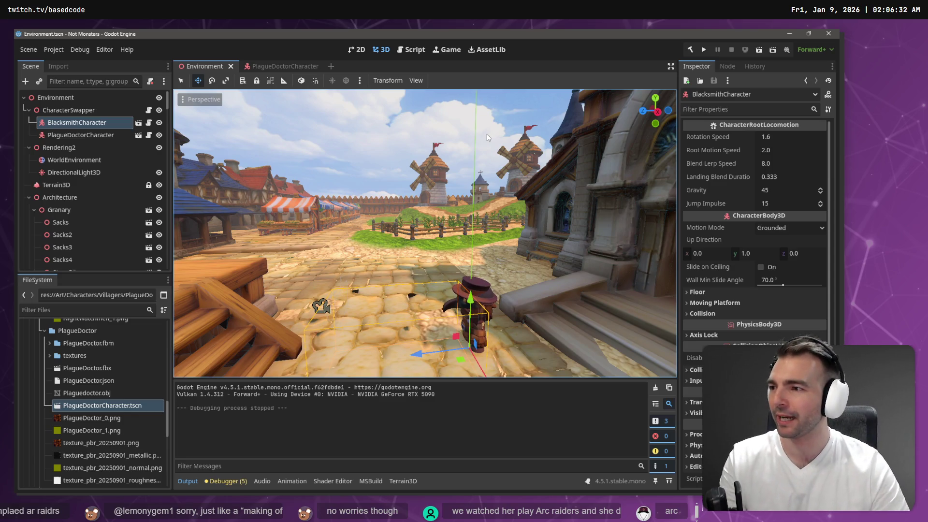
pyautogui.moveTo(331, 279); pyautogui.dragTo(357, 278)
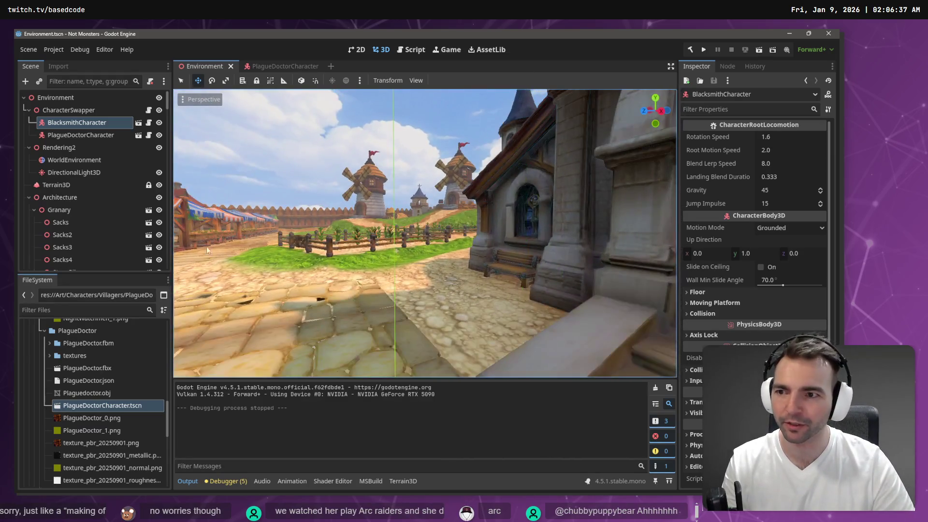
# In BlacksmithCharacter, assign AnimationPlayer to the AnimationTree with root motion track %GeneralSkeleton, then save
pyautogui.click(138, 122)
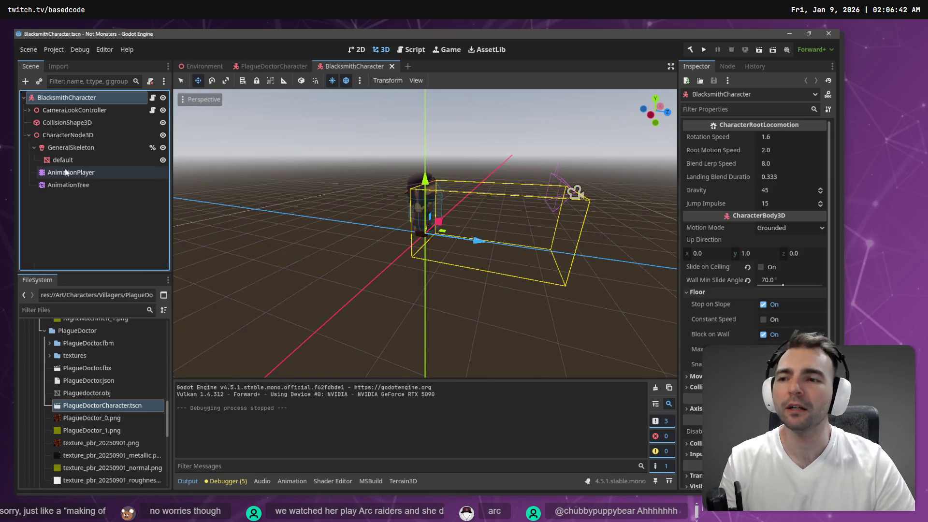
pyautogui.click(65, 173)
pyautogui.click(57, 189)
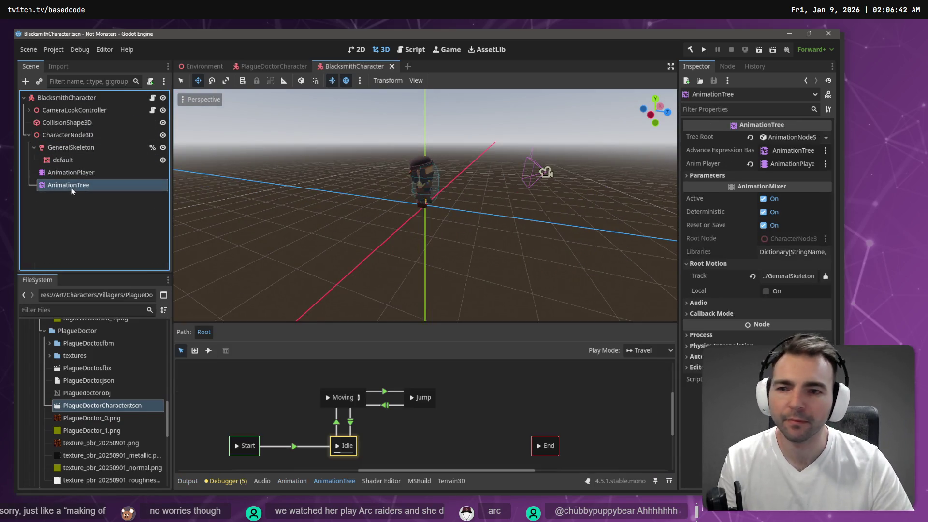
pyautogui.moveTo(81, 177)
pyautogui.mouseDown()
pyautogui.moveTo(797, 195)
pyautogui.moveTo(817, 164)
pyautogui.moveTo(795, 164)
pyautogui.mouseUp()
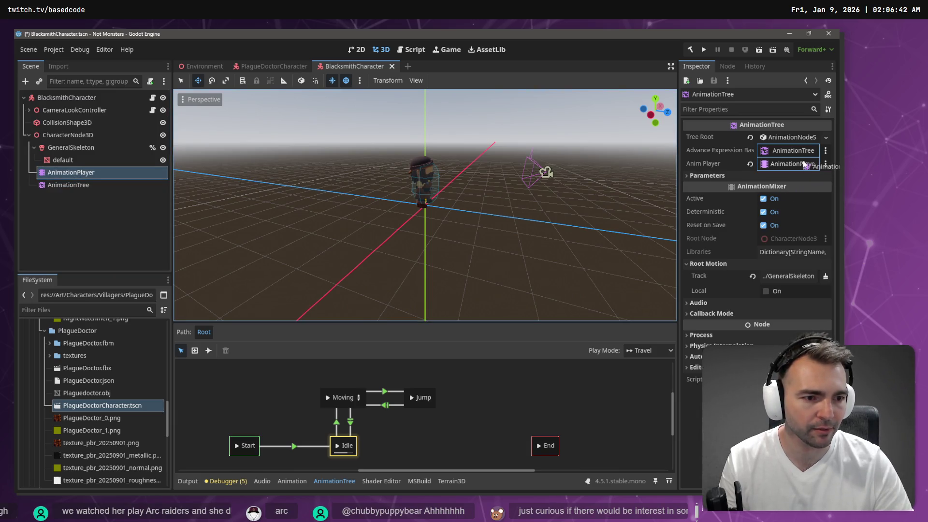
pyautogui.click(793, 276)
pyautogui.doubleClick(356, 181)
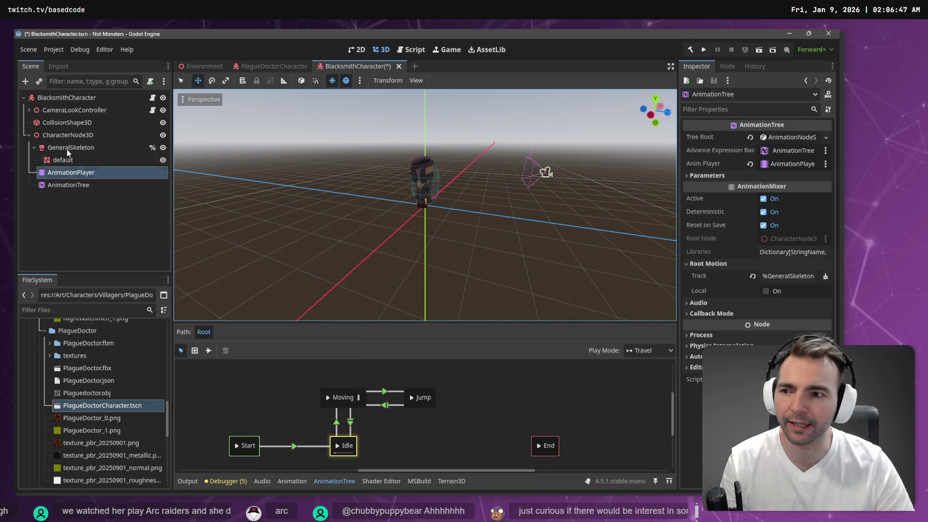
pyautogui.click(66, 186)
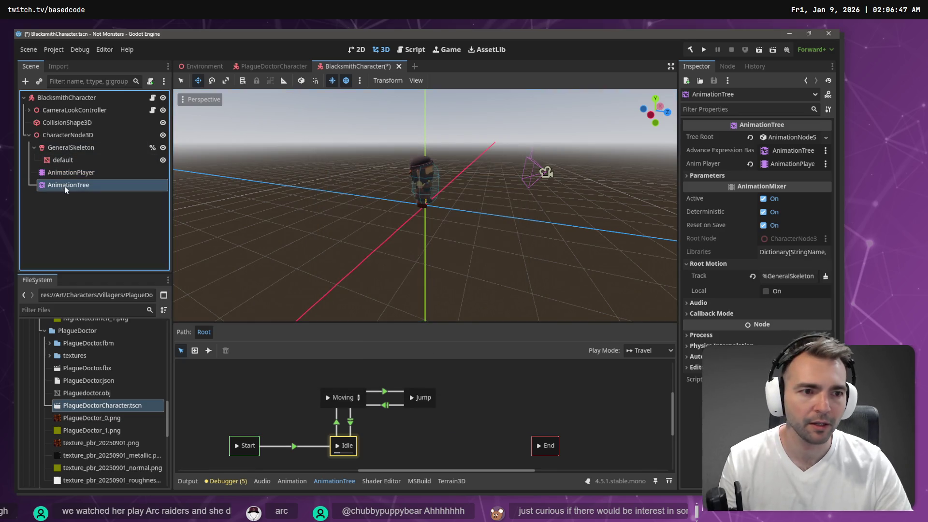
pyautogui.click(326, 398)
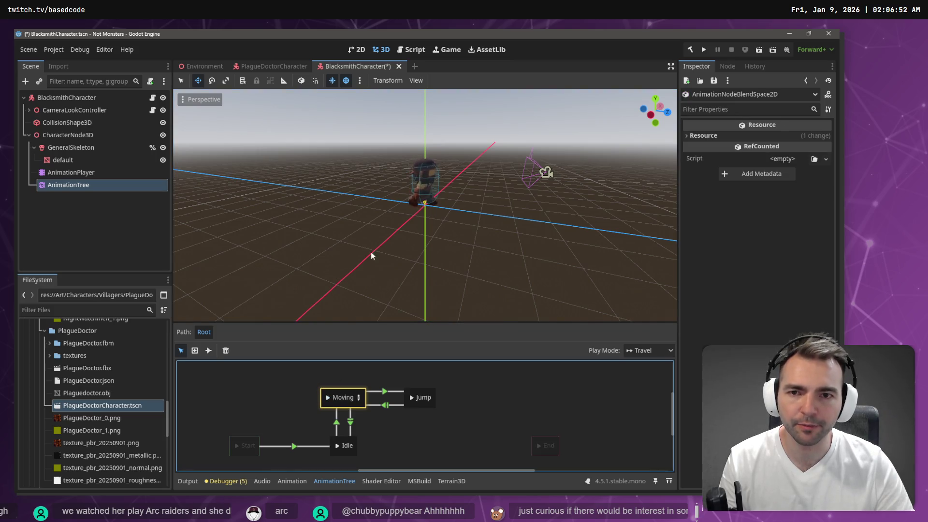
pyautogui.hotkey('ctrl', 's')
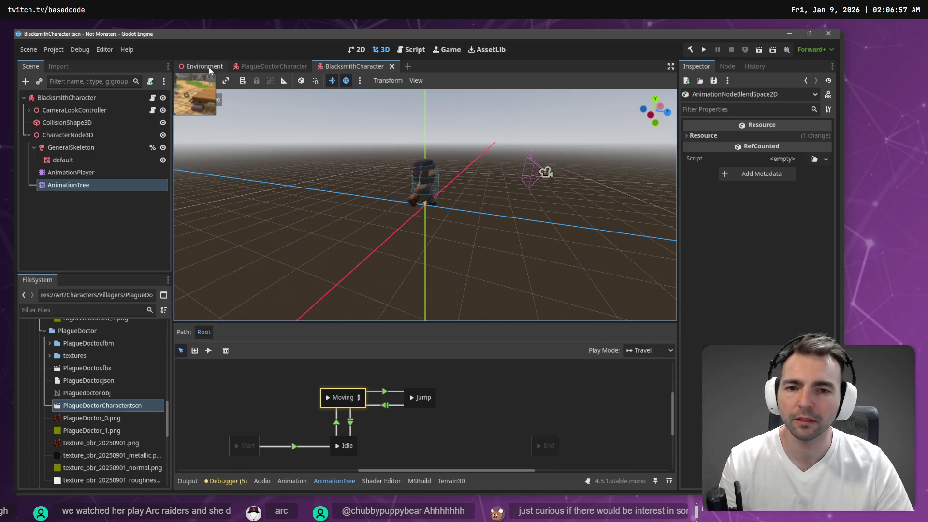
# Return to the Environment scene and playtest, walking the character down the cobbled street
pyautogui.click(209, 66)
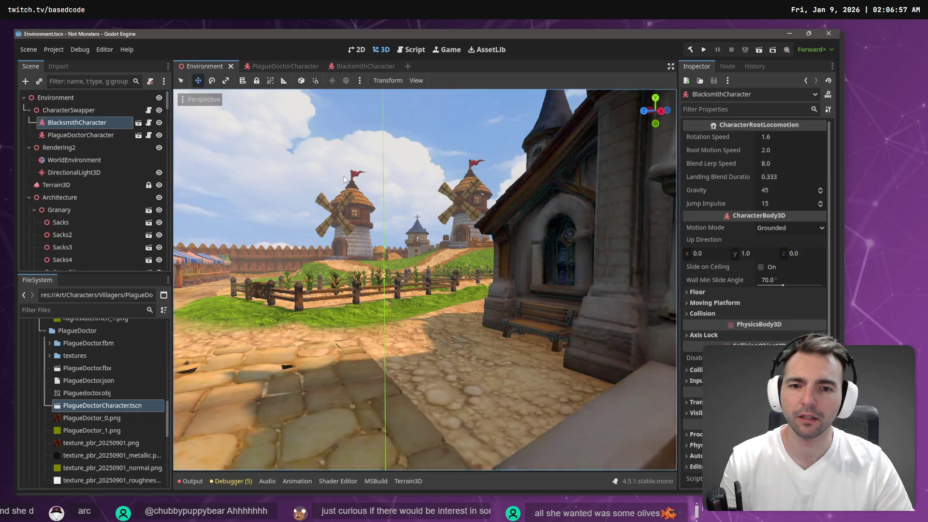
pyautogui.press('F5')
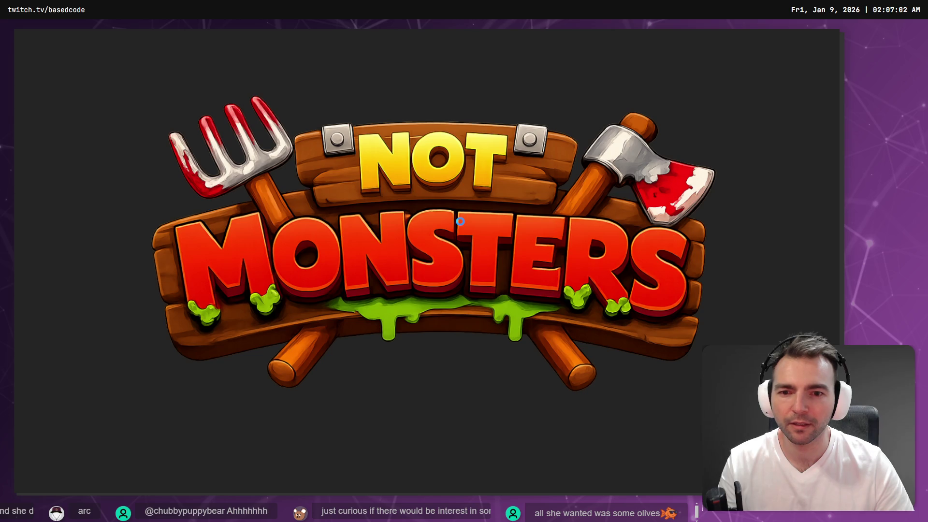
pyautogui.press('s')
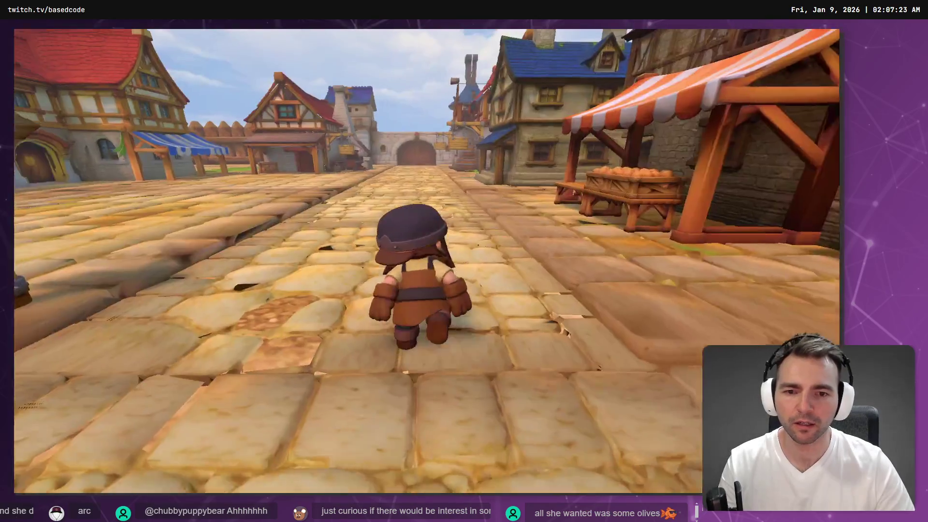
# Stop the game, open PlagueDoctorCharacter, and assign its AnimationPlayer to the AnimationTree
pyautogui.press('F8')
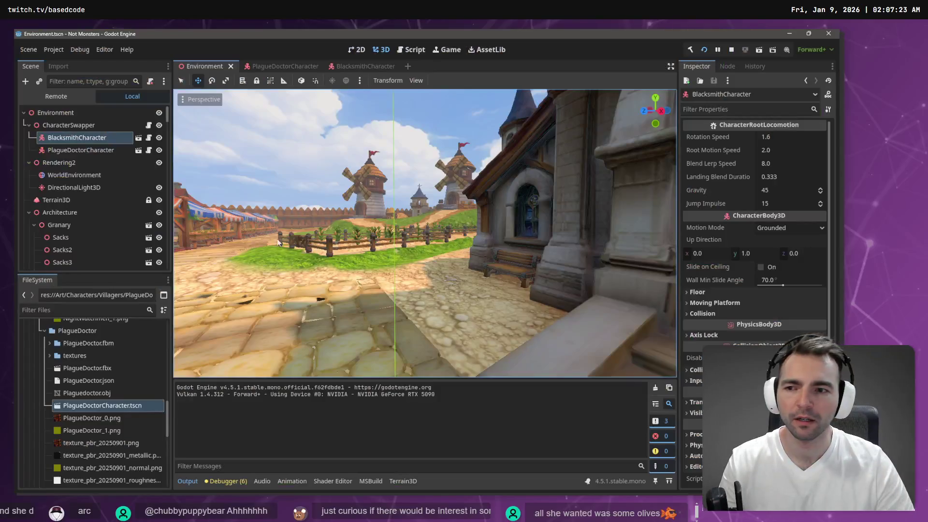
pyautogui.click(115, 151)
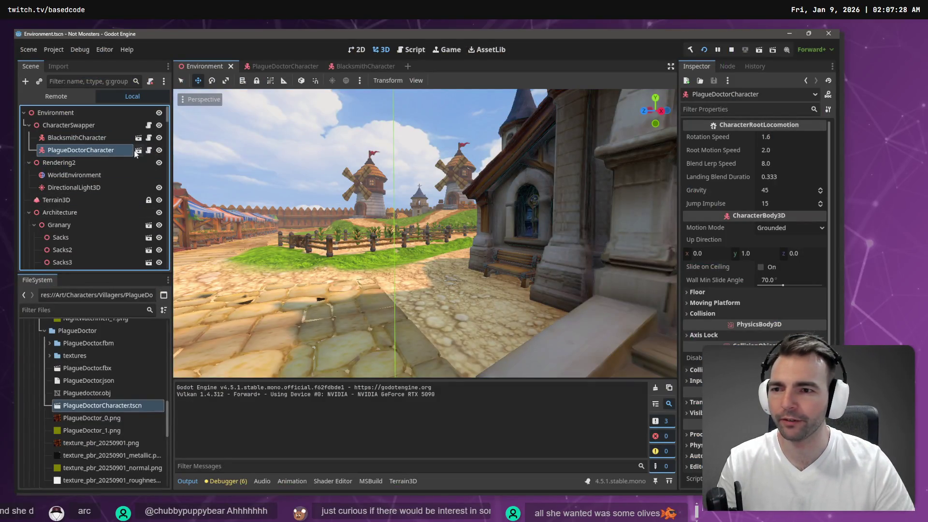
pyautogui.click(137, 151)
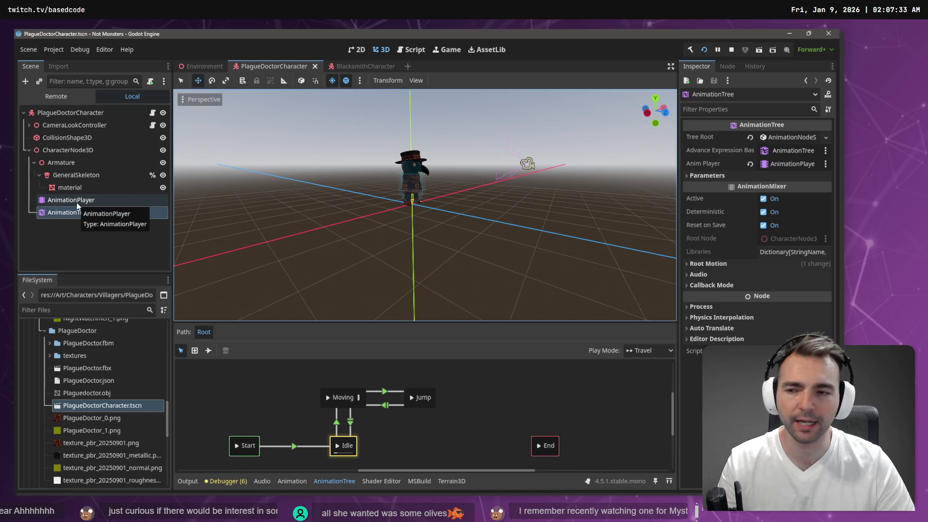
pyautogui.moveTo(78, 202)
pyautogui.mouseDown()
pyautogui.moveTo(167, 207)
pyautogui.moveTo(786, 341)
pyautogui.moveTo(788, 163)
pyautogui.mouseUp()
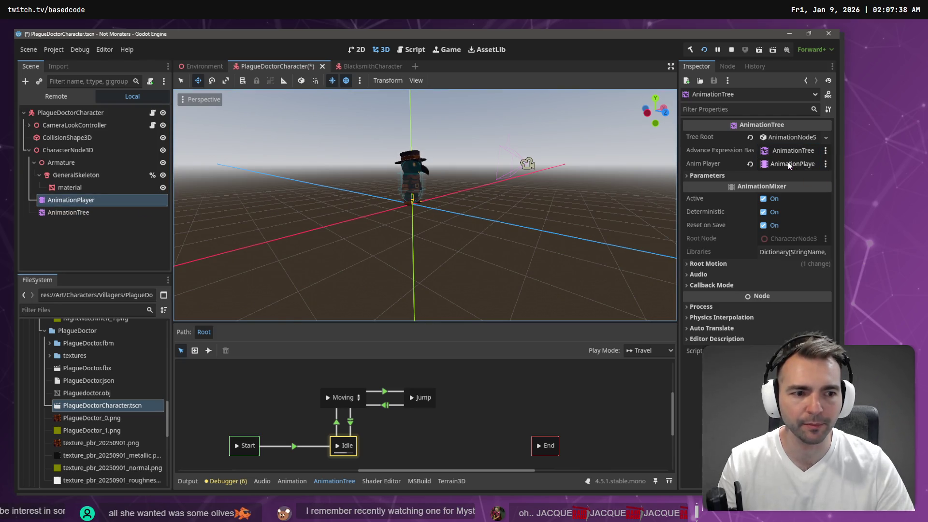
# Set the root motion track to %GeneralSkeleton, save the scene, and launch the game
pyautogui.click(710, 264)
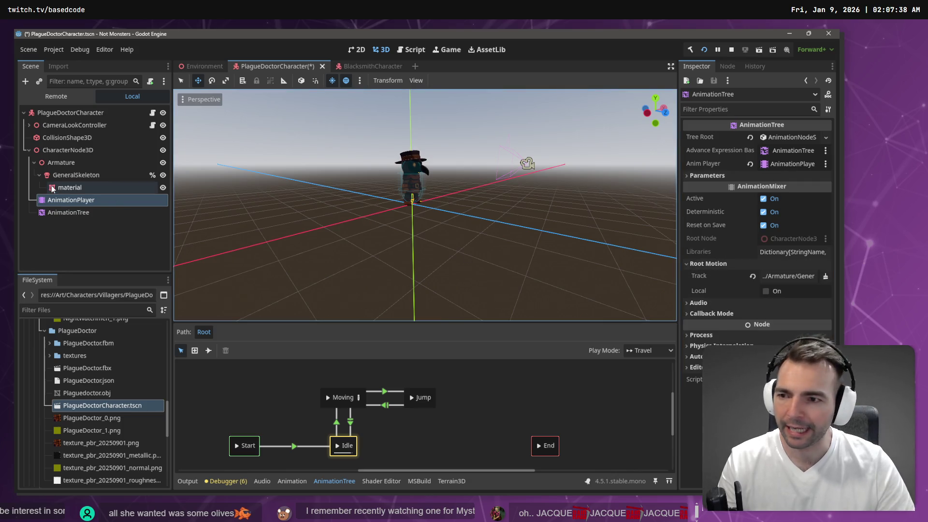
pyautogui.click(787, 276)
pyautogui.doubleClick(352, 175)
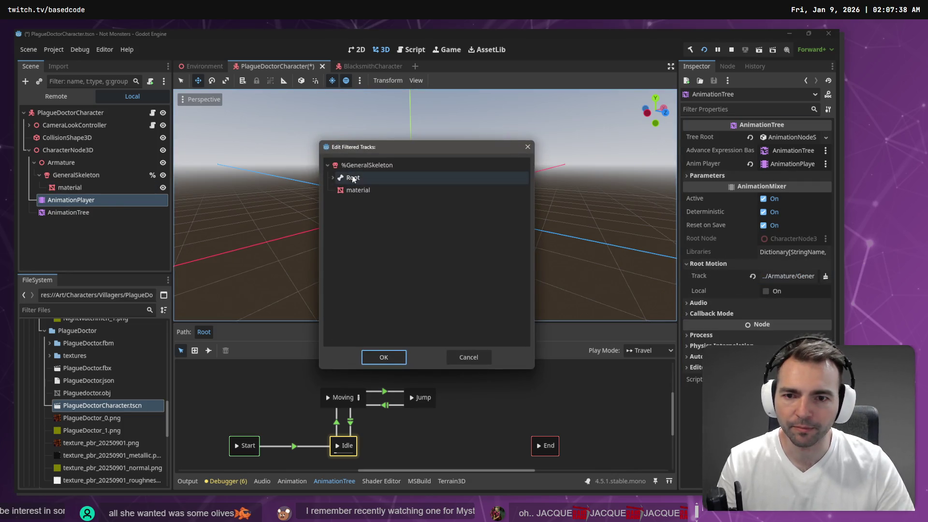
pyautogui.hotkey('ctrl', 's')
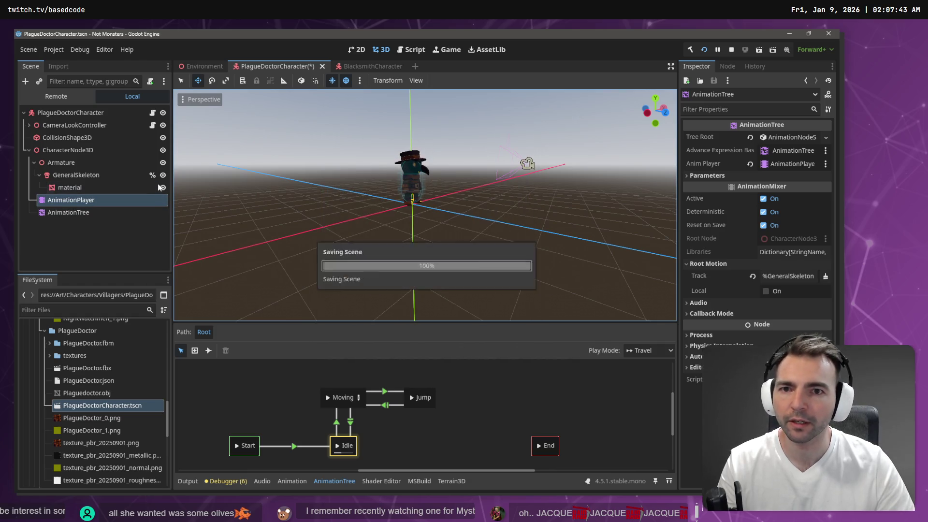
pyautogui.press('F5')
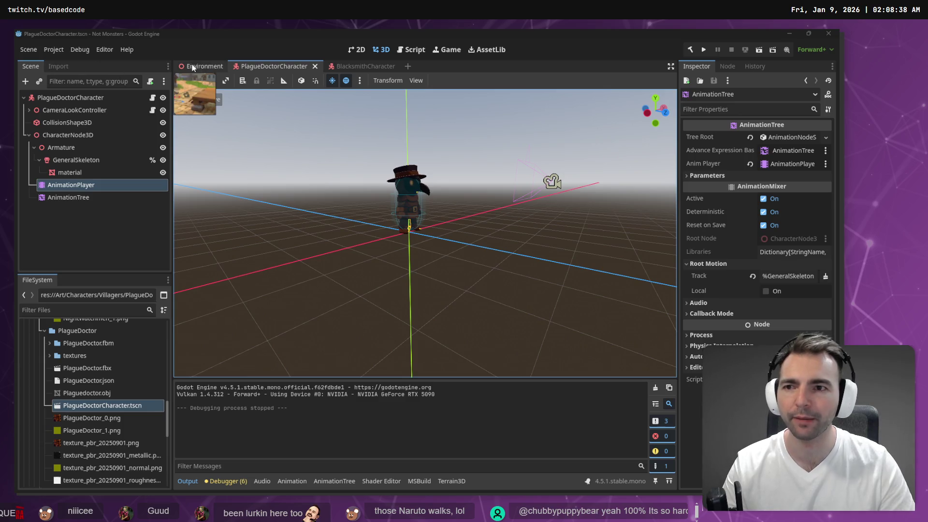
# Switch to the Environment scene and fly the view to the church and gallows
pyautogui.click(203, 68)
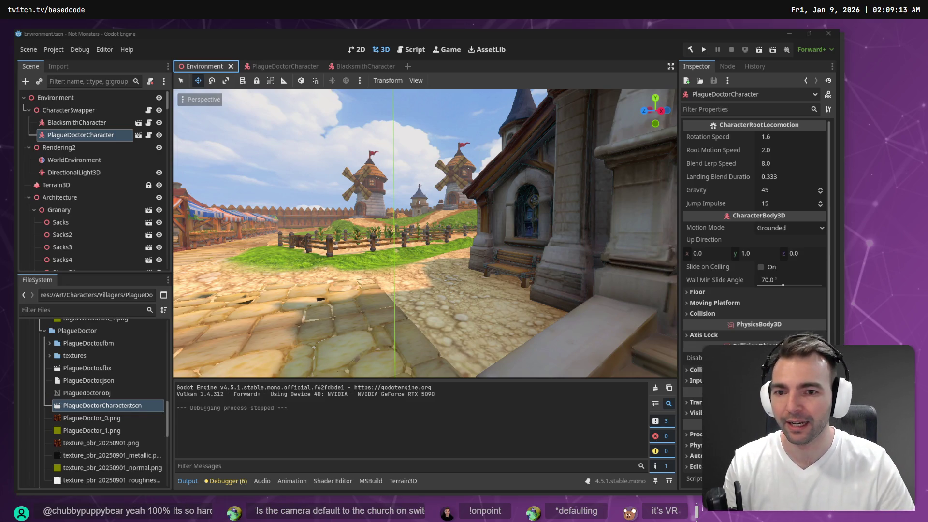
pyautogui.press('f')
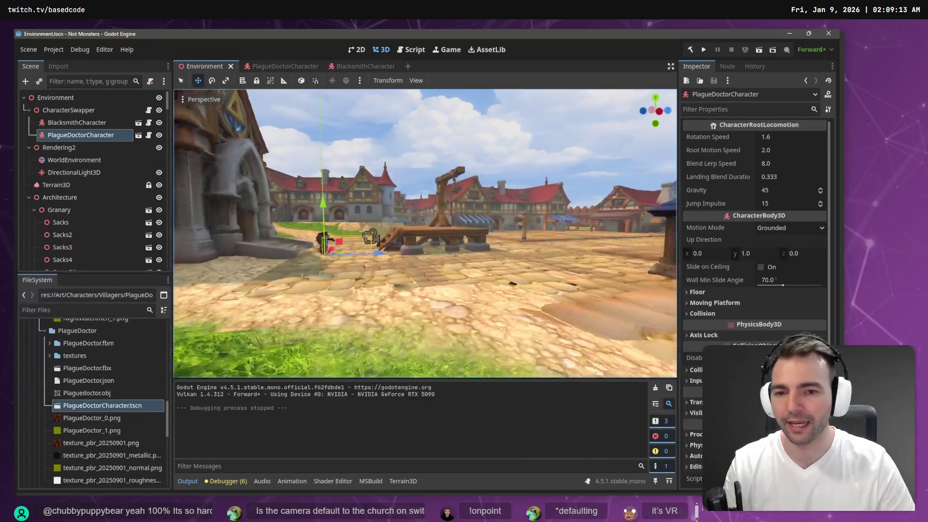
pyautogui.press('w')
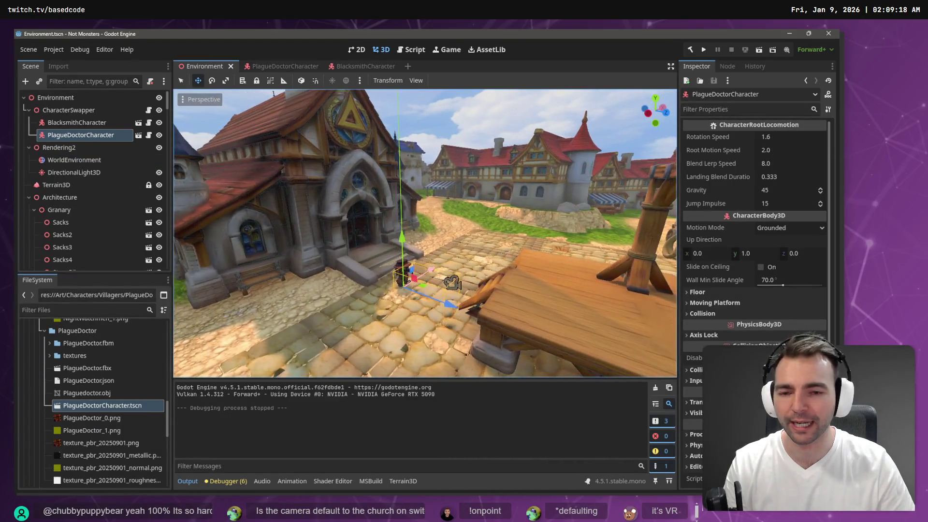
pyautogui.press('s')
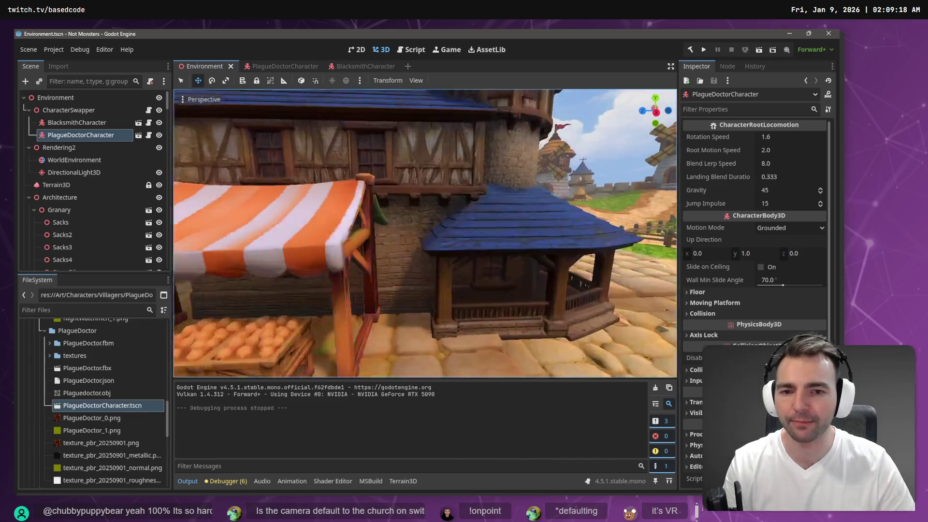
pyautogui.press('w')
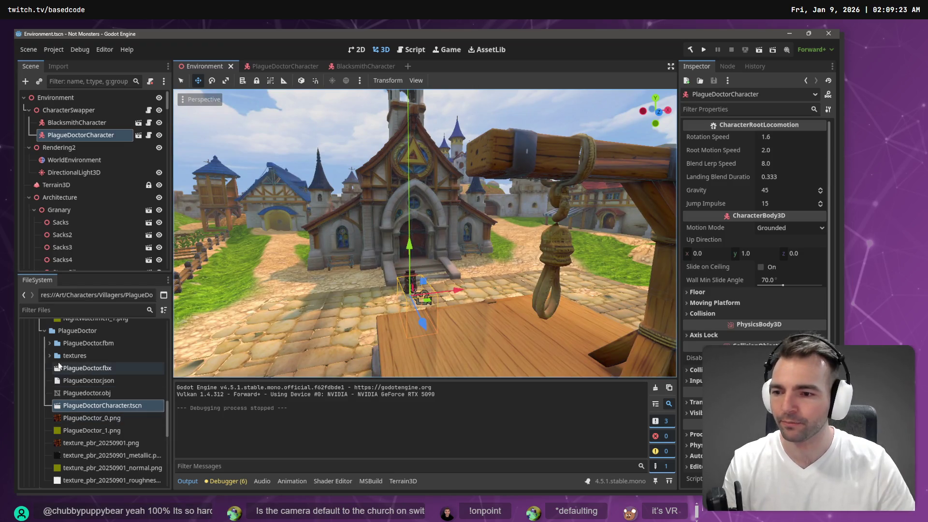
# Add ShepardCharacter.tscn from the Shepard folder under CharacterSwapper
pyautogui.click(45, 332)
pyautogui.scroll(1, 47, 367)
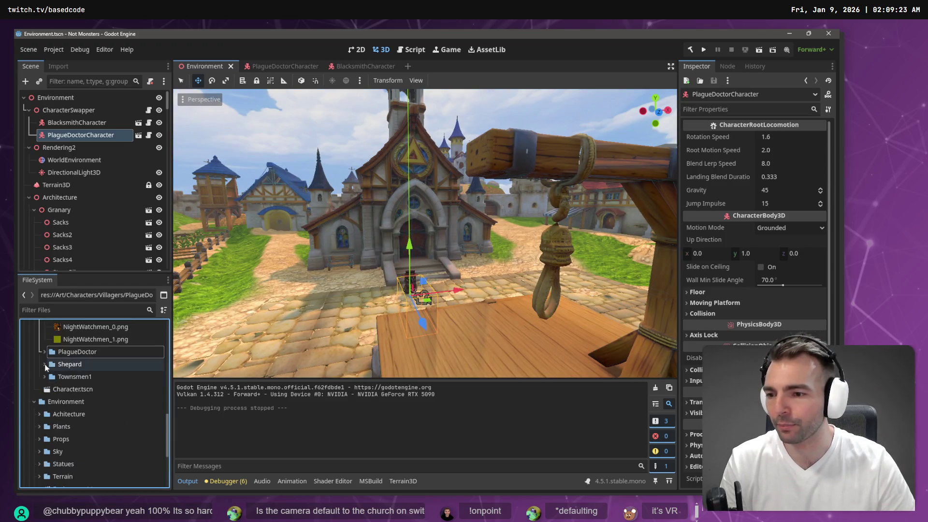
pyautogui.click(43, 364)
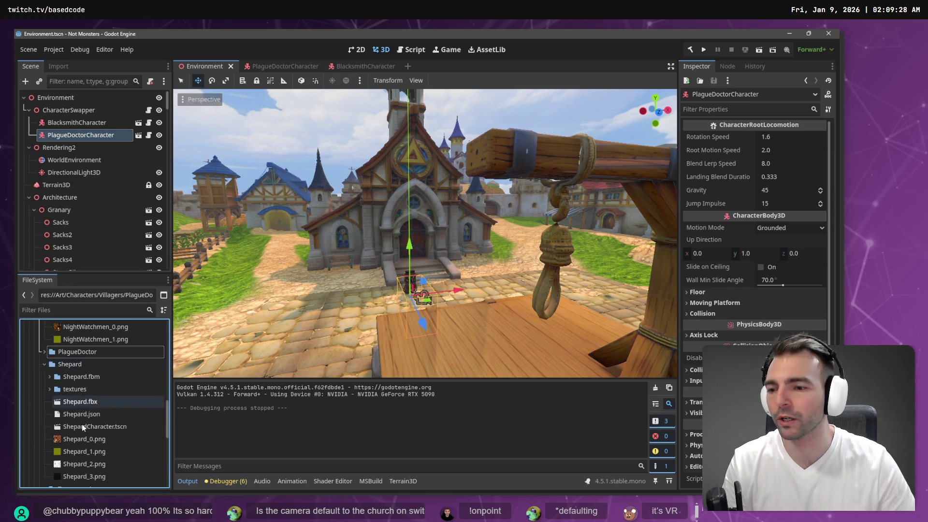
pyautogui.moveTo(83, 428)
pyautogui.mouseDown()
pyautogui.moveTo(90, 190)
pyautogui.moveTo(78, 113)
pyautogui.mouseUp()
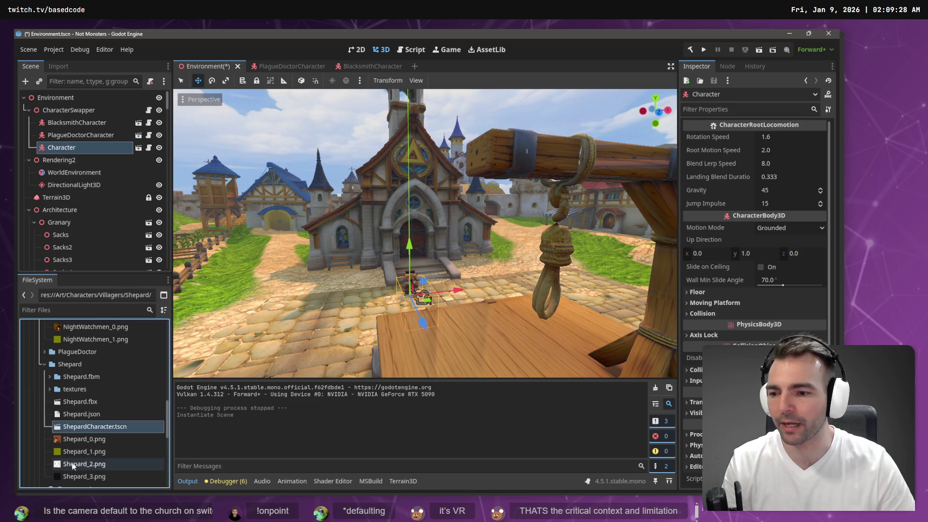
# In the Shepard scene, rename the root node to ShepardCharacter and save
pyautogui.doubleClick(102, 427)
pyautogui.click(104, 430)
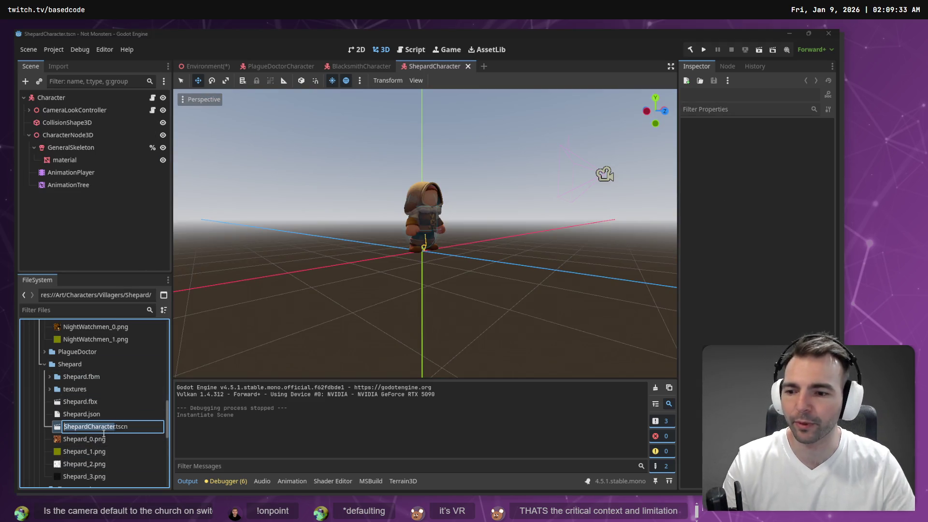
pyautogui.click(62, 98)
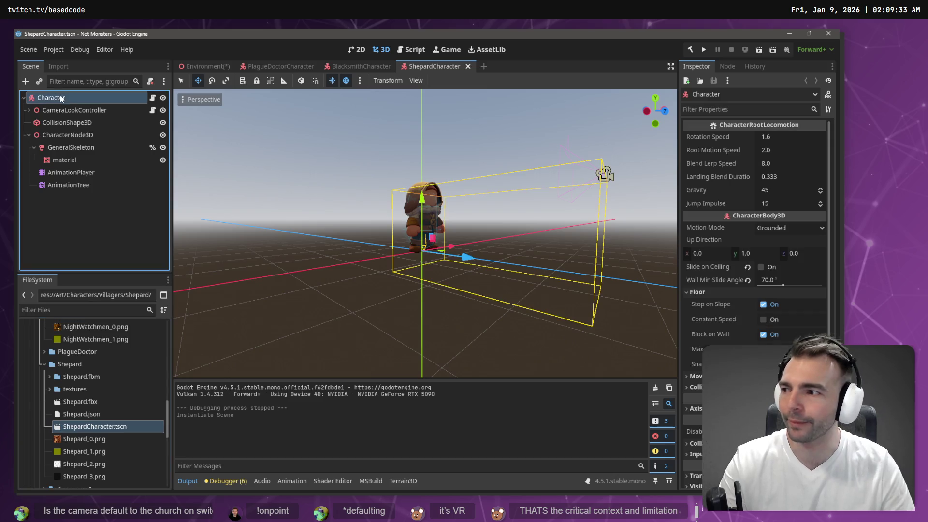
pyautogui.click(64, 99)
pyautogui.write('ShepardCharacter')
pyautogui.press('Return')
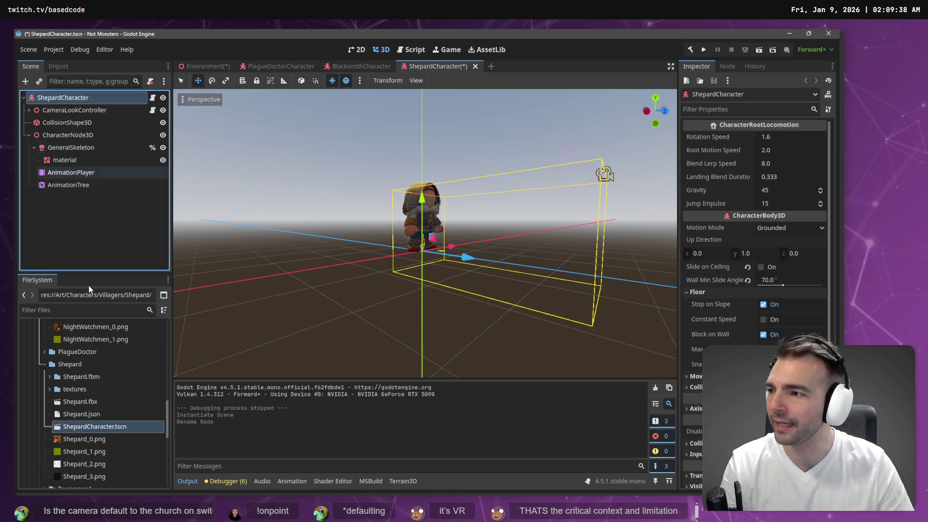
pyautogui.click(87, 239)
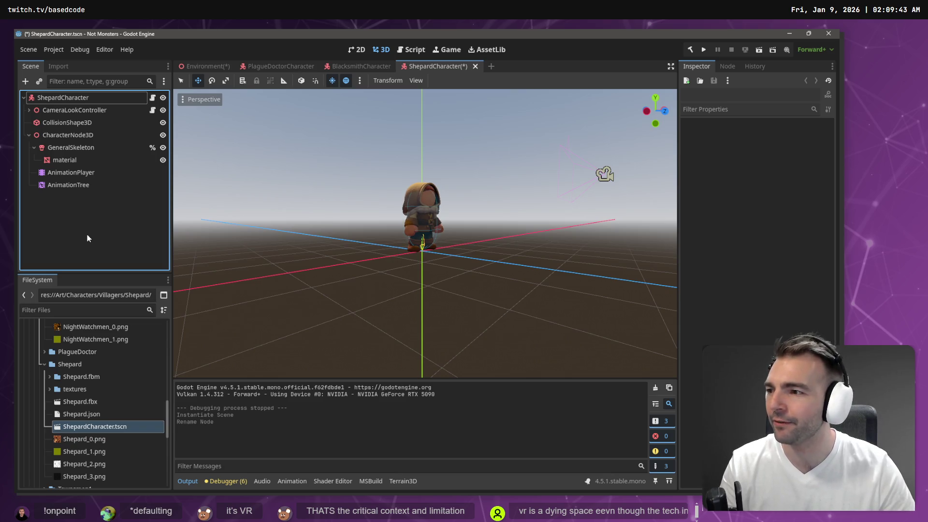
pyautogui.hotkey('ctrl', 's')
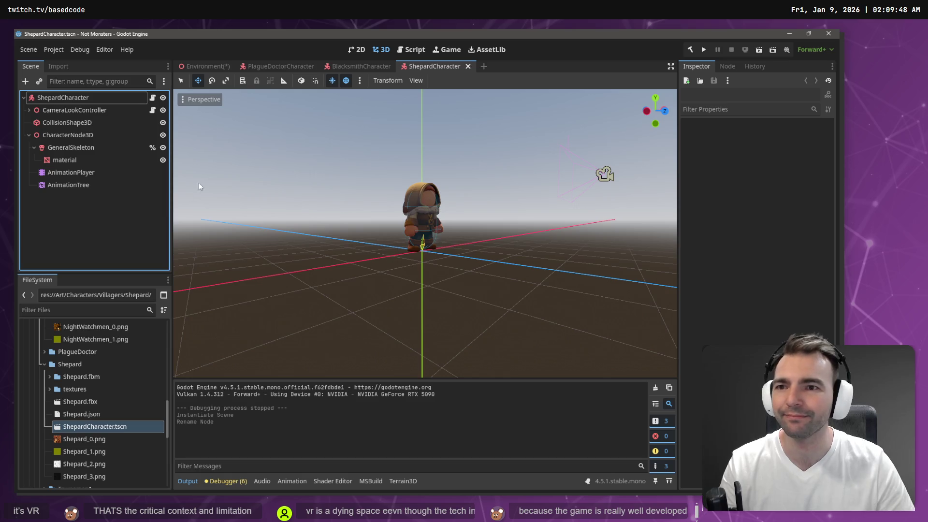
# Back in Environment, delete the old Character instance and re-add ShepardCharacter under CharacterSwapper
pyautogui.click(206, 64)
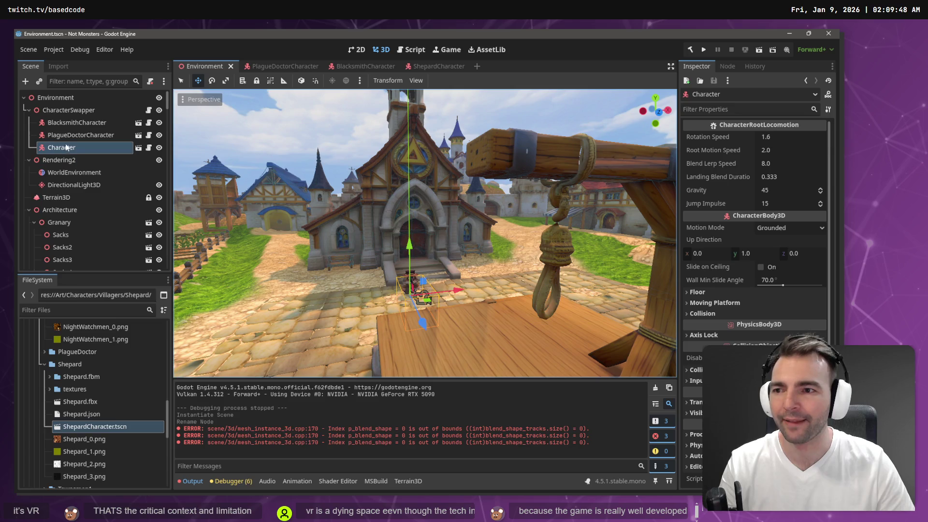
pyautogui.press('Delete')
pyautogui.press('Return')
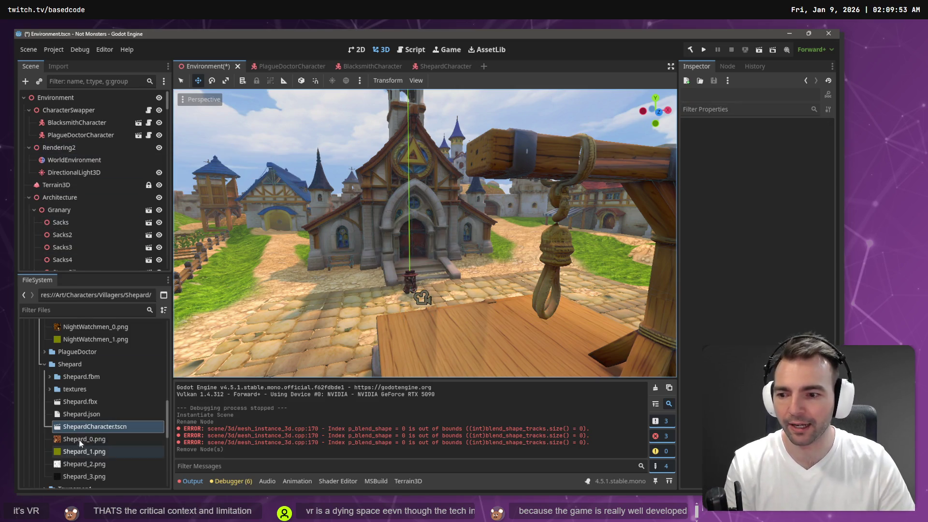
pyautogui.moveTo(86, 363); pyautogui.dragTo(73, 108)
pyautogui.moveTo(72, 114); pyautogui.dragTo(72, 115)
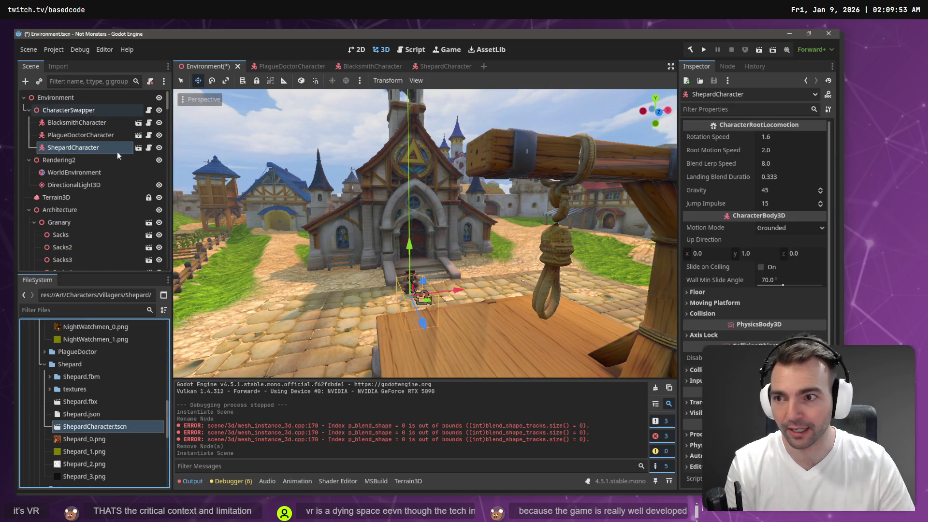
# Save and playtest the Environment scene, running a character across the plaza, then close it
pyautogui.press('F5')
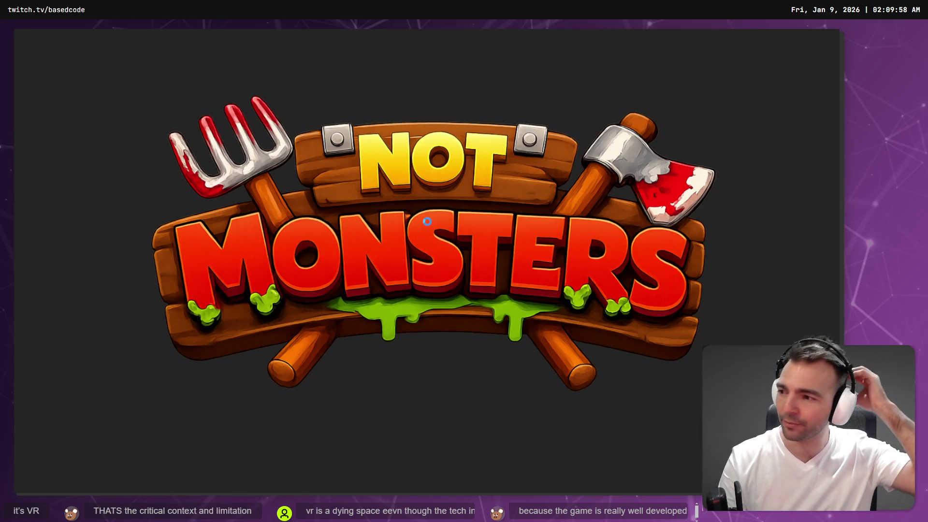
pyautogui.press('a')
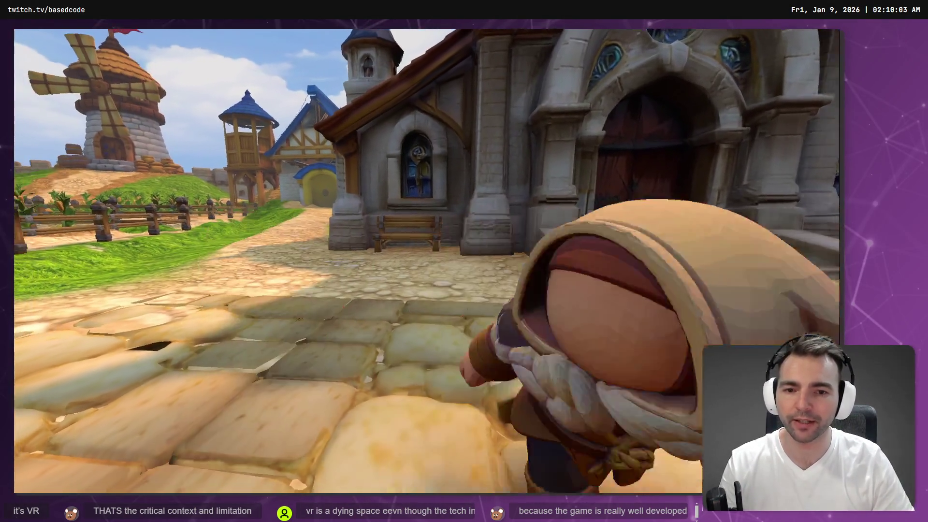
pyautogui.press('F8')
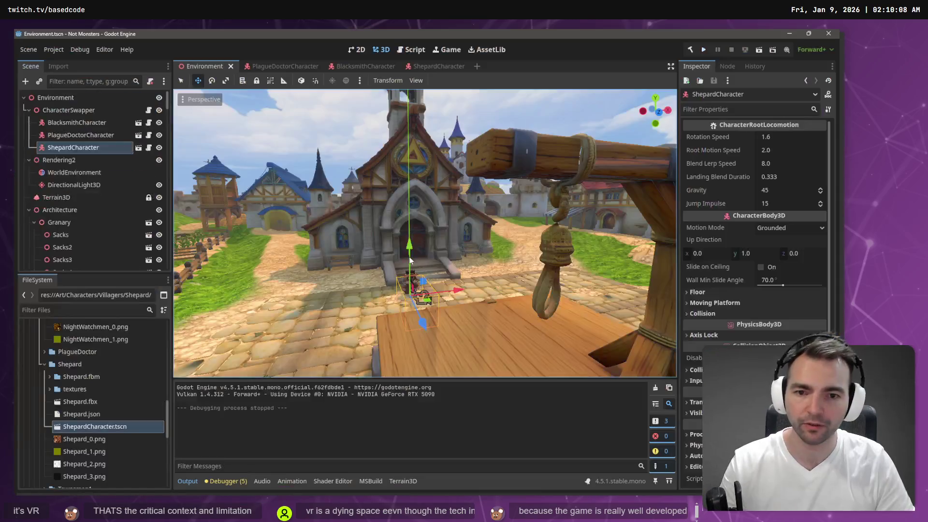
# Link ShepardCharacter's AnimationPlayer to its AnimationTree, set root motion %GeneralSkeleton, and save
pyautogui.click(139, 148)
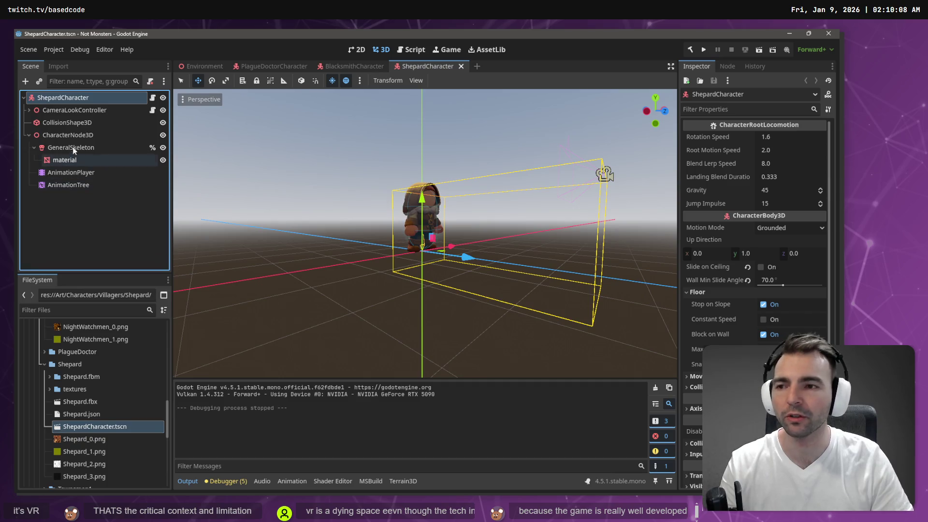
pyautogui.click(75, 185)
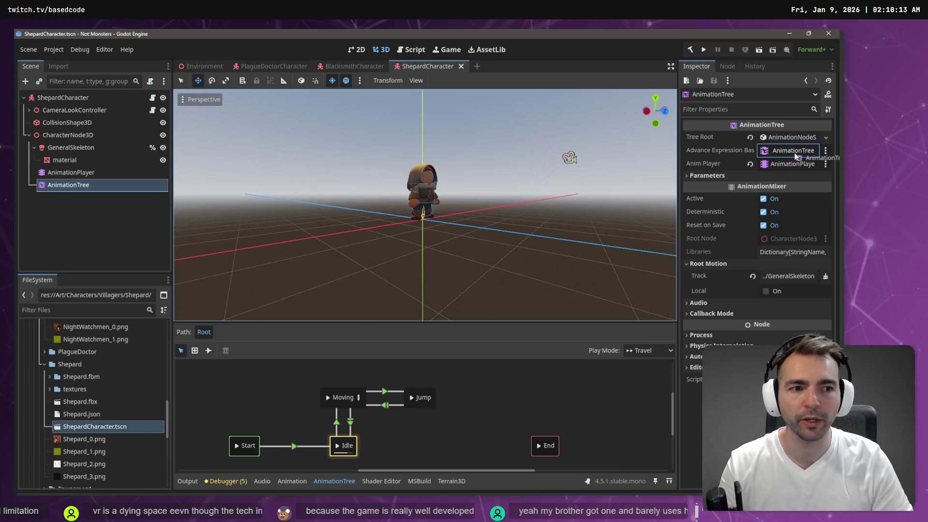
pyautogui.moveTo(72, 173)
pyautogui.mouseDown()
pyautogui.moveTo(822, 138)
pyautogui.moveTo(787, 167)
pyautogui.mouseUp()
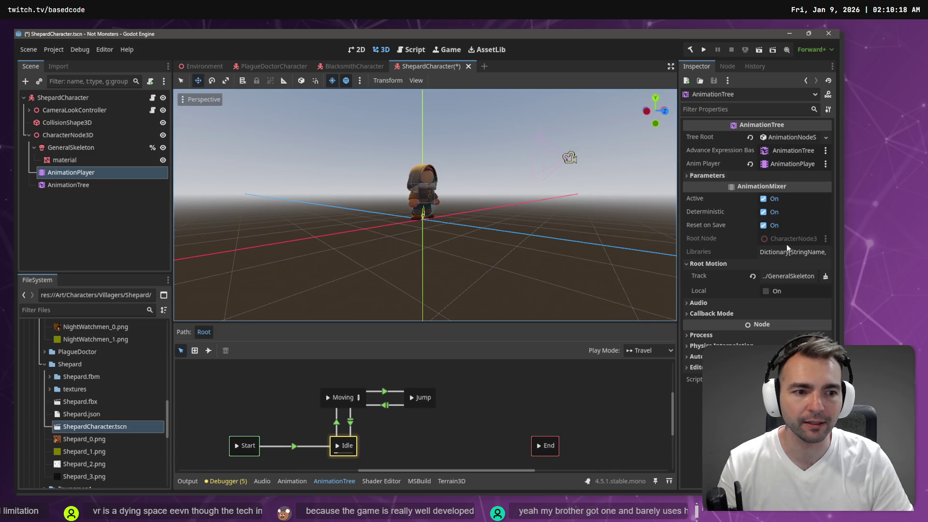
pyautogui.click(793, 275)
pyautogui.click(350, 179)
pyautogui.click(385, 358)
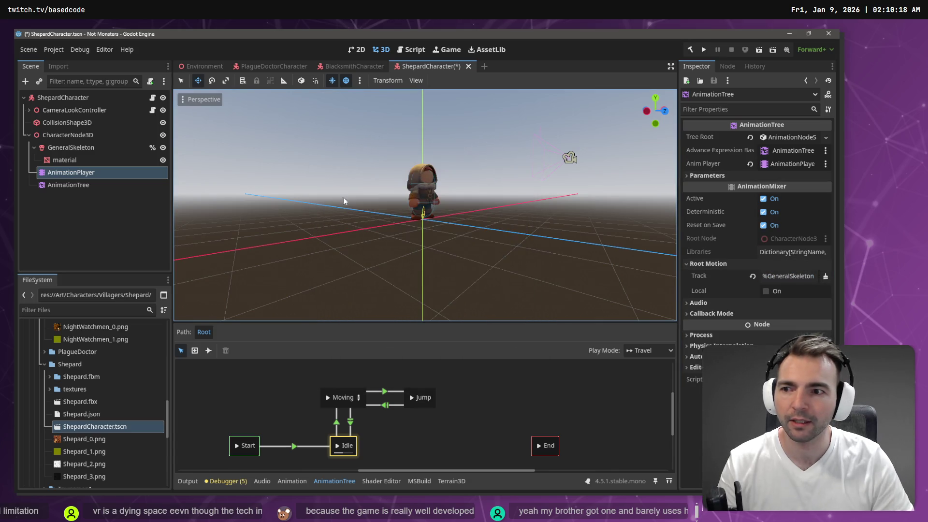
pyautogui.hotkey('ctrl', 's')
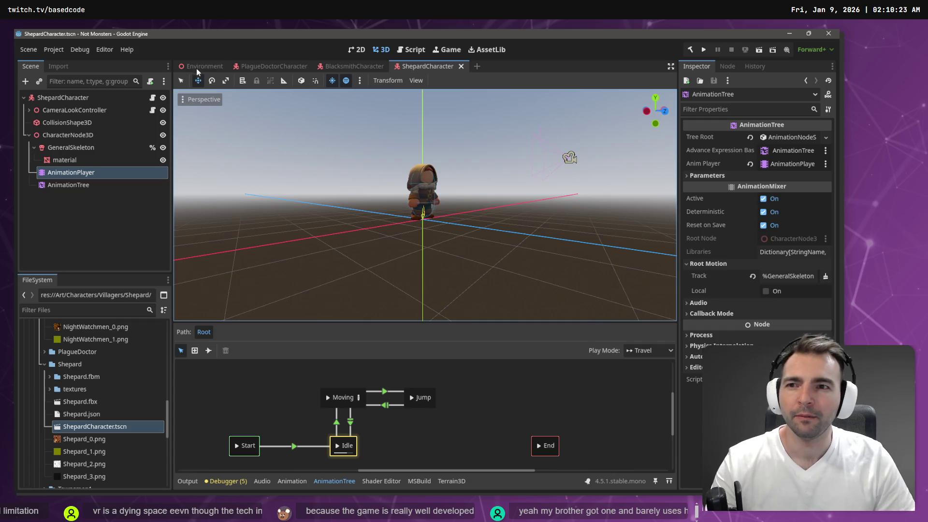
pyautogui.click(198, 67)
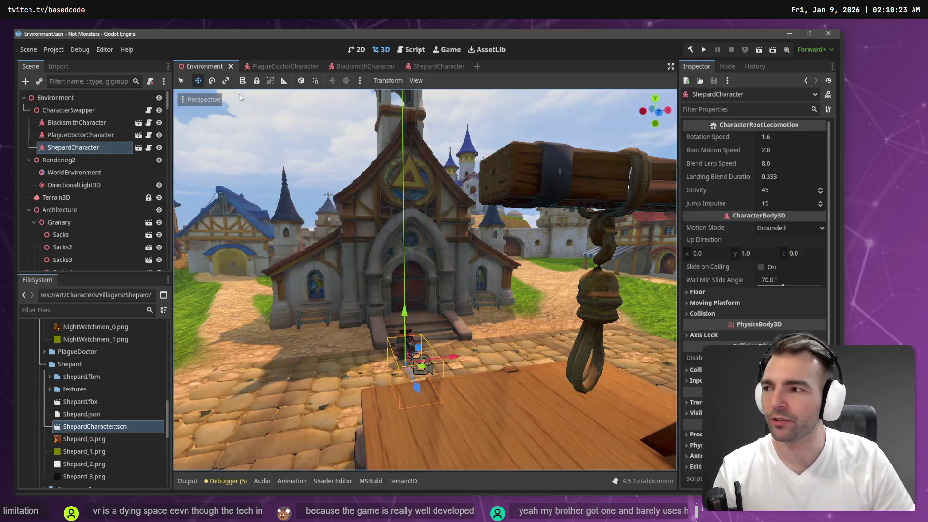
# Playtest the village, walking the character toward the church, then stop the game with F8
pyautogui.press('F5')
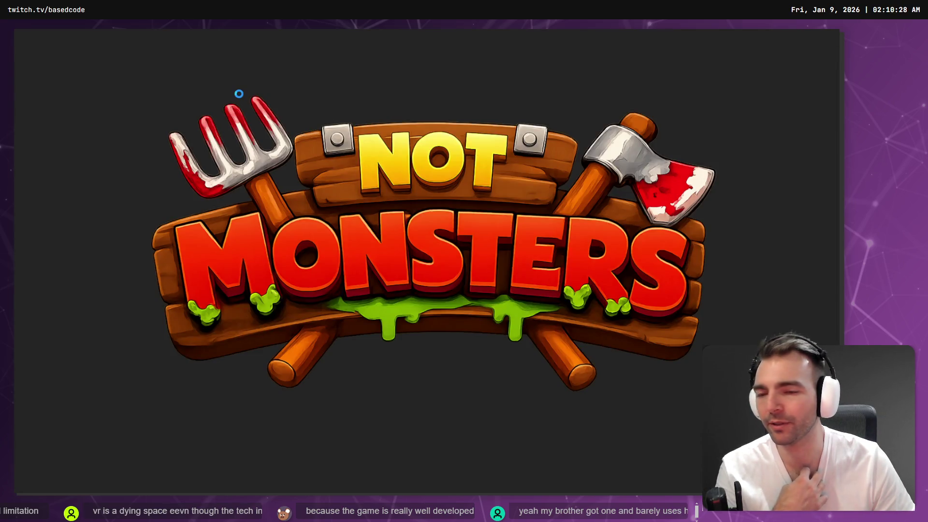
pyautogui.press('w')
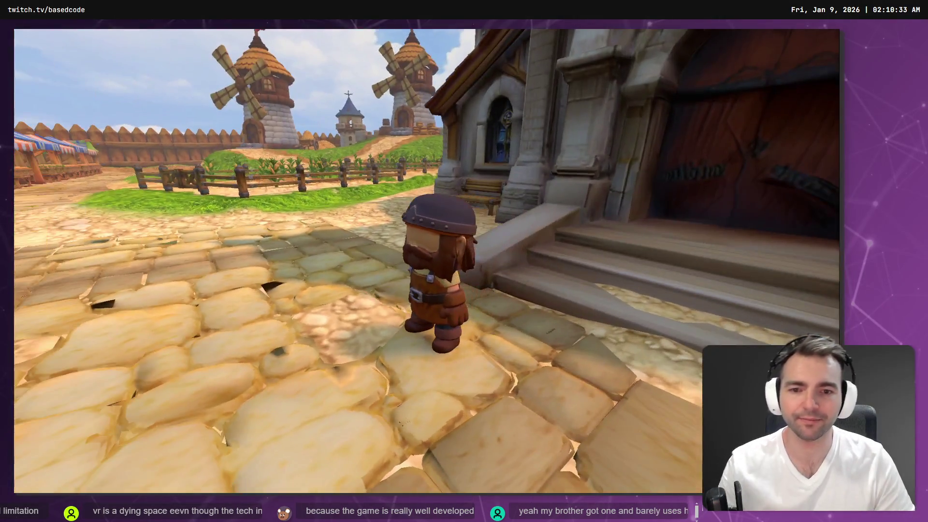
pyautogui.press('s')
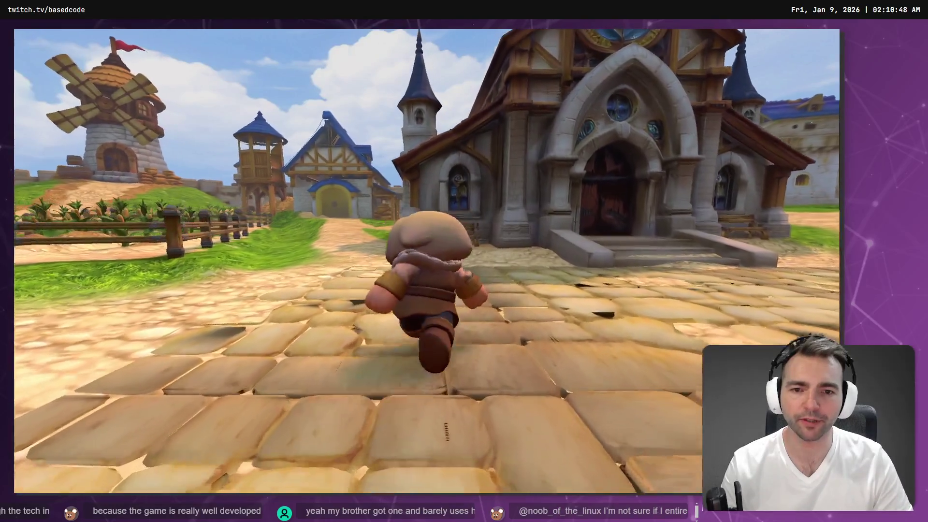
pyautogui.press('F8')
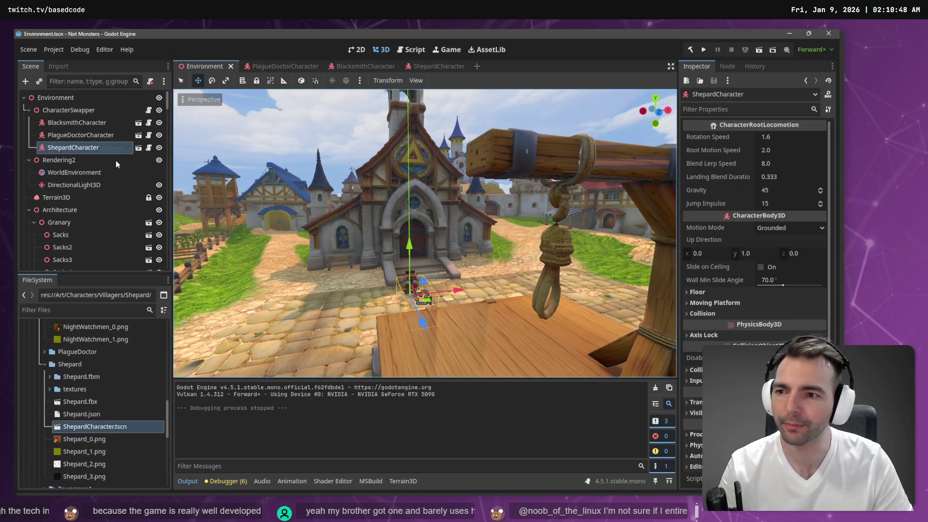
# Review the swapper code, then add the Townsmen1 character under CharacterSwapper
pyautogui.hotkey('alt', 'Tab')
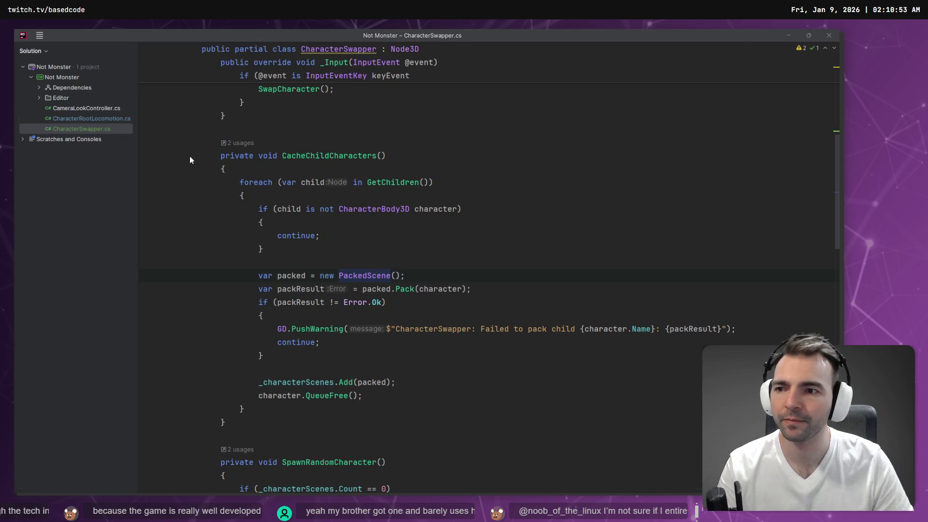
pyautogui.hotkey('alt', 'Tab')
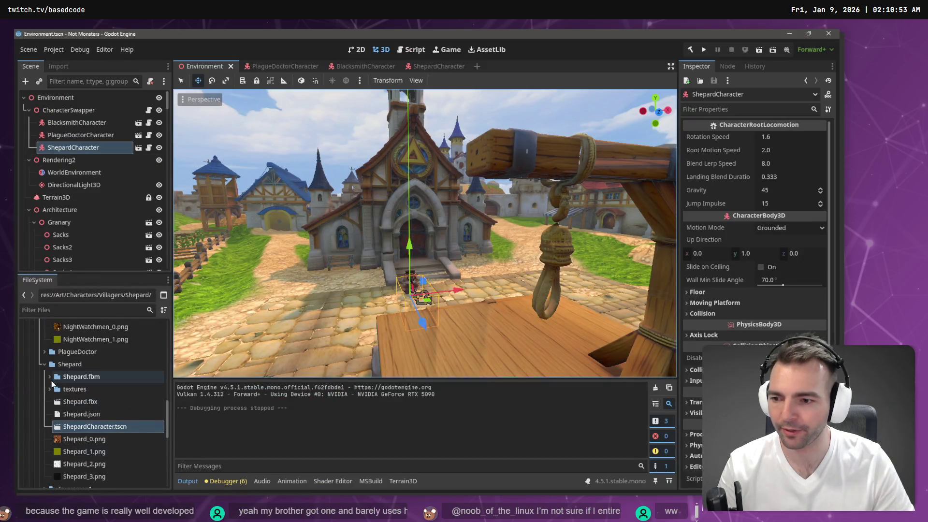
pyautogui.click(44, 366)
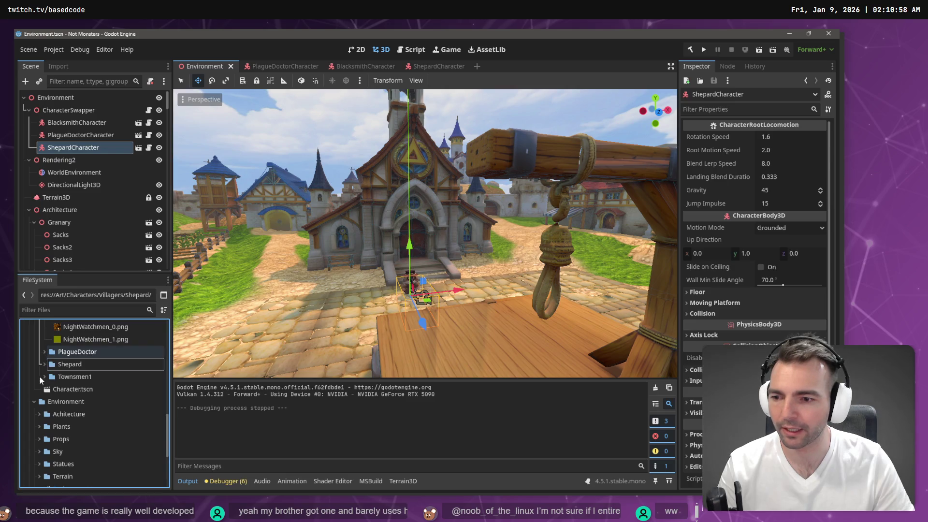
pyautogui.click(42, 378)
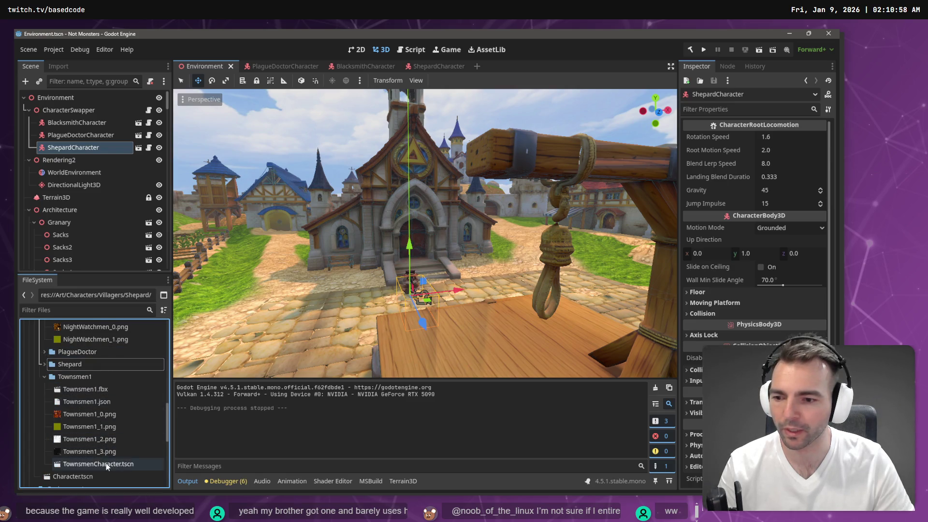
pyautogui.moveTo(106, 463)
pyautogui.mouseDown()
pyautogui.moveTo(132, 178)
pyautogui.moveTo(89, 111)
pyautogui.mouseUp()
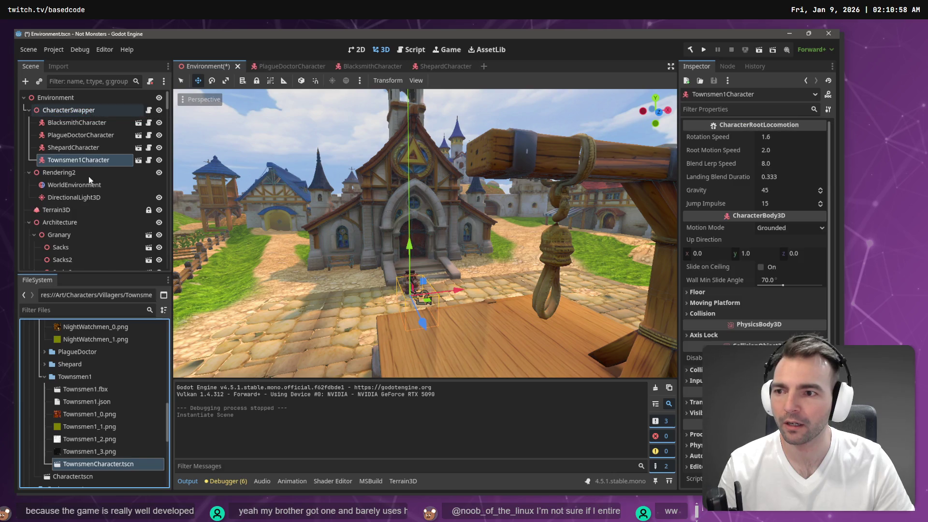
# Add MaidenCharacter under CharacterSwapper, tidy the FileSystem folders, and save the Environment scene
pyautogui.scroll(5, 100, 374)
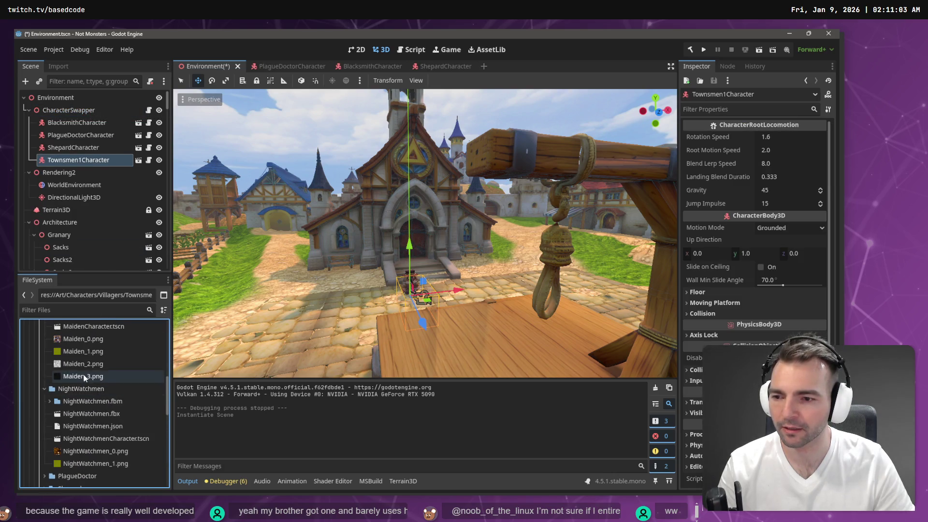
pyautogui.scroll(2, 89, 376)
pyautogui.moveTo(92, 367)
pyautogui.mouseDown()
pyautogui.moveTo(98, 170)
pyautogui.moveTo(77, 117)
pyautogui.mouseUp()
pyautogui.scroll(3, 95, 418)
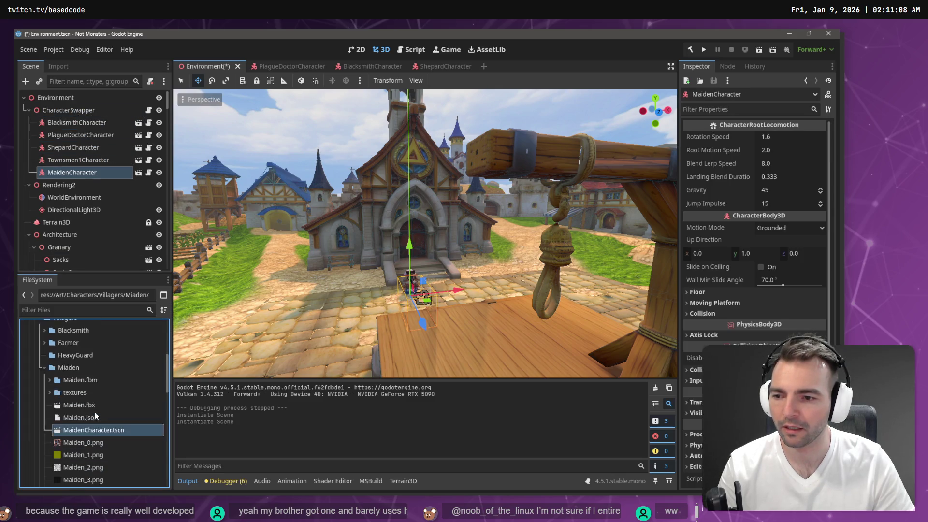
pyautogui.click(45, 364)
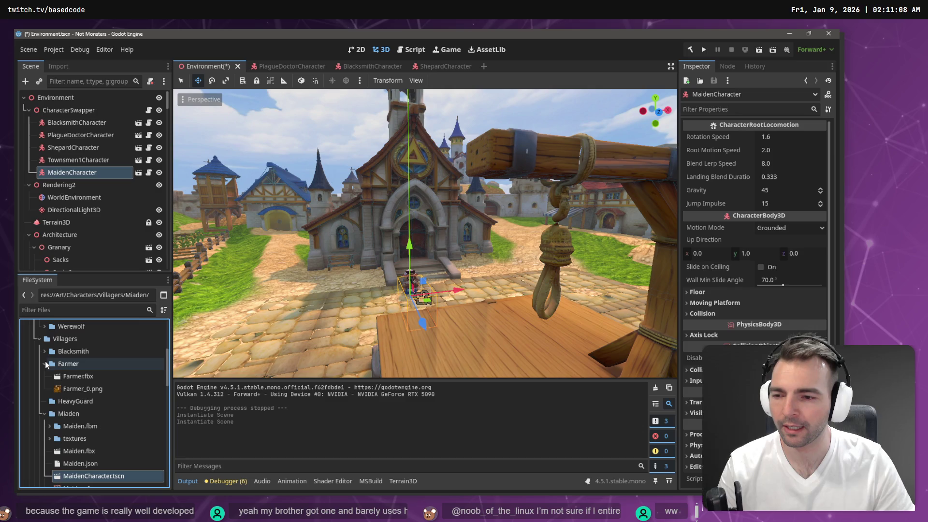
pyautogui.click(45, 351)
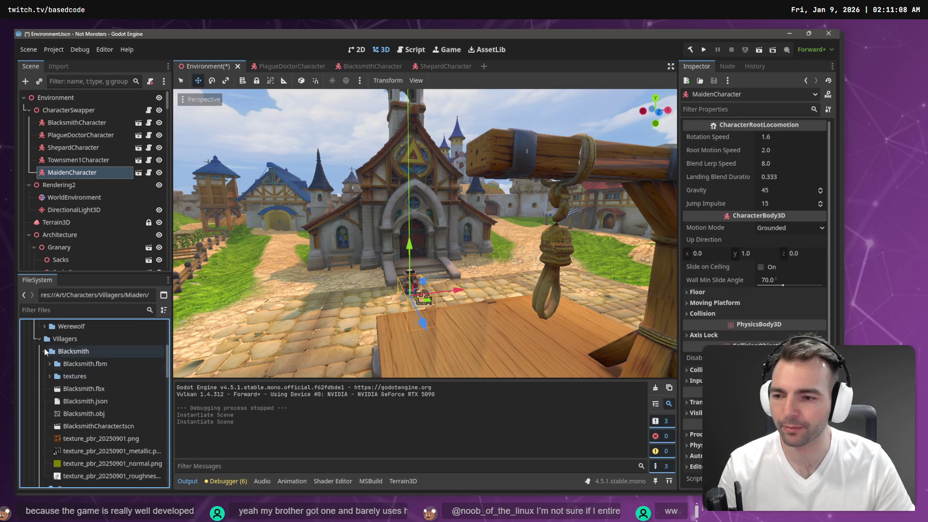
pyautogui.click(45, 352)
pyautogui.click(45, 362)
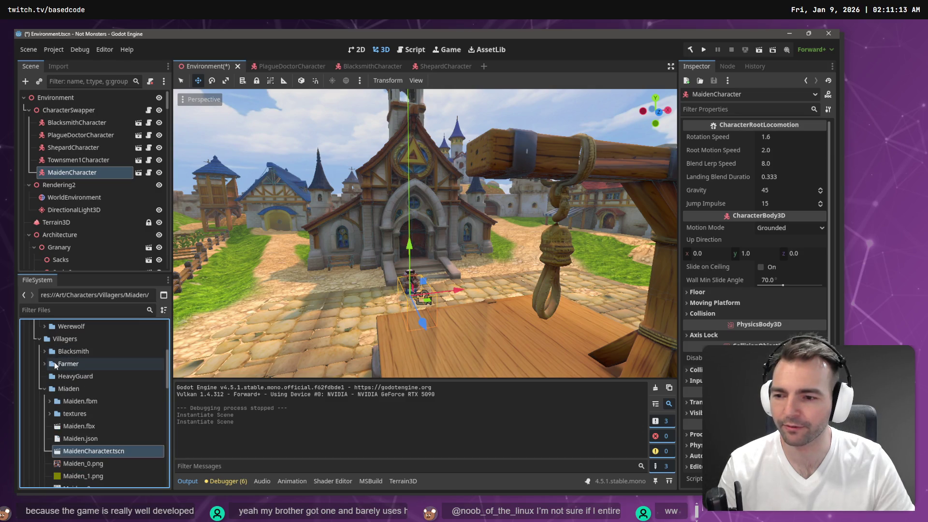
pyautogui.rightClick(176, 245)
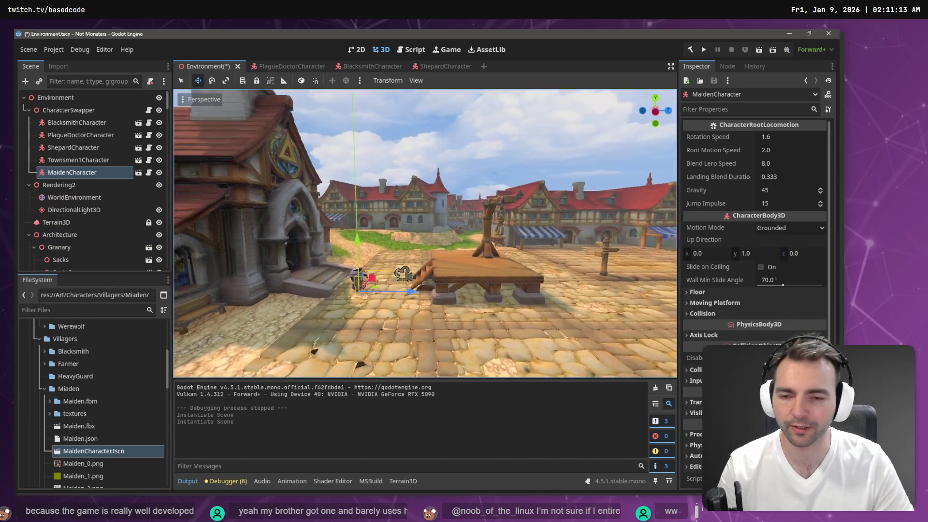
pyautogui.hotkey('ctrl', 's')
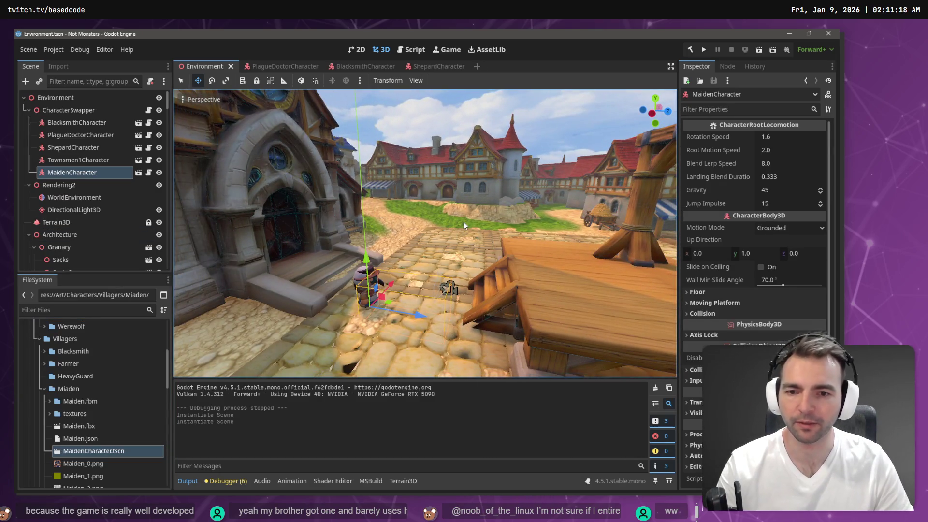
# Build and run the game, exploring the village while swapping among the Maiden and other villagers
pyautogui.press('F5')
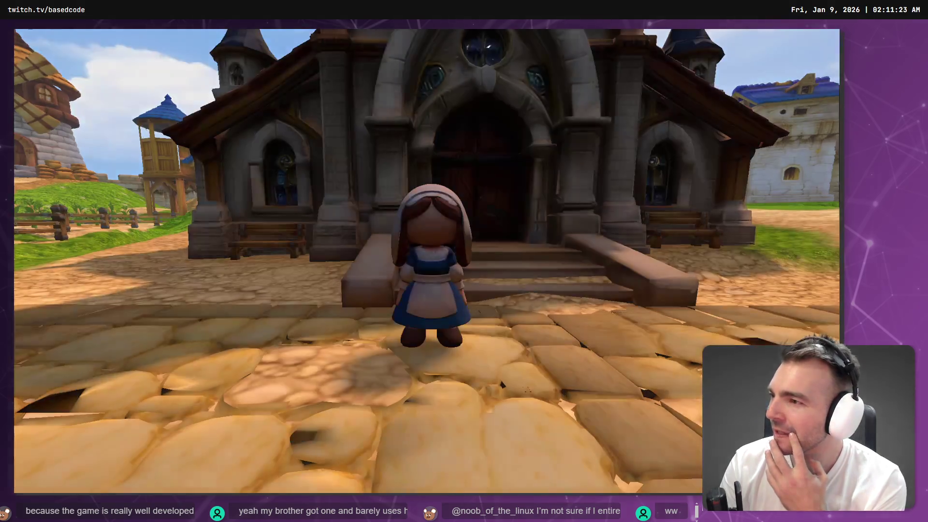
pyautogui.press('a')
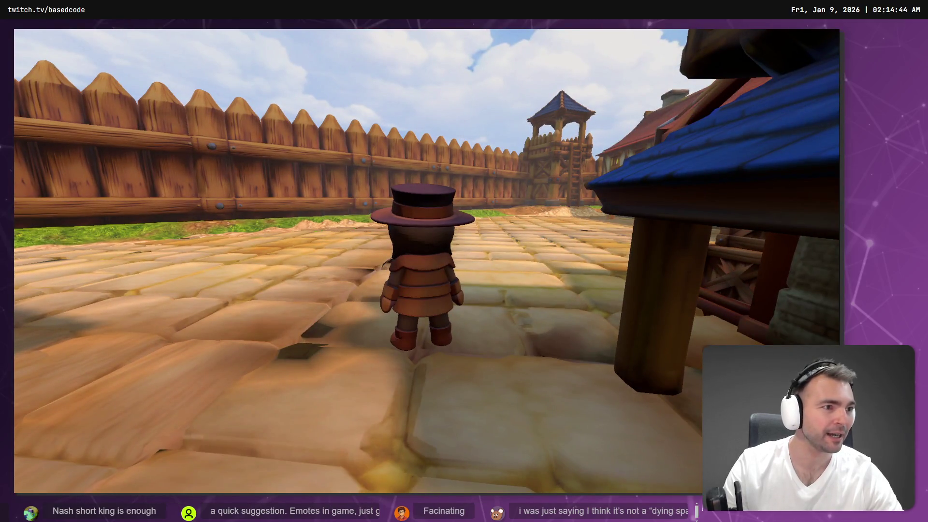
# Ask the Codex assistant for a method that keeps camera rotation across character swaps
pyautogui.hotkey('alt', 'Tab')
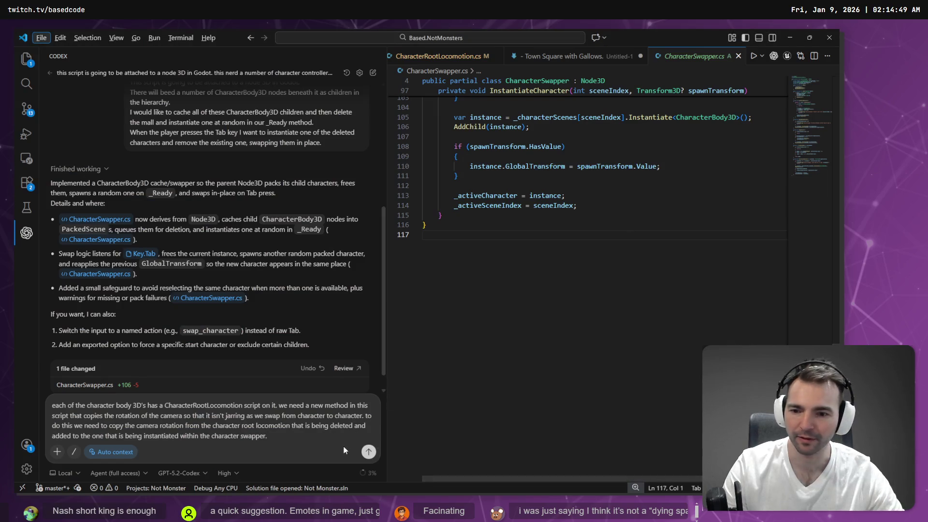
pyautogui.click(367, 452)
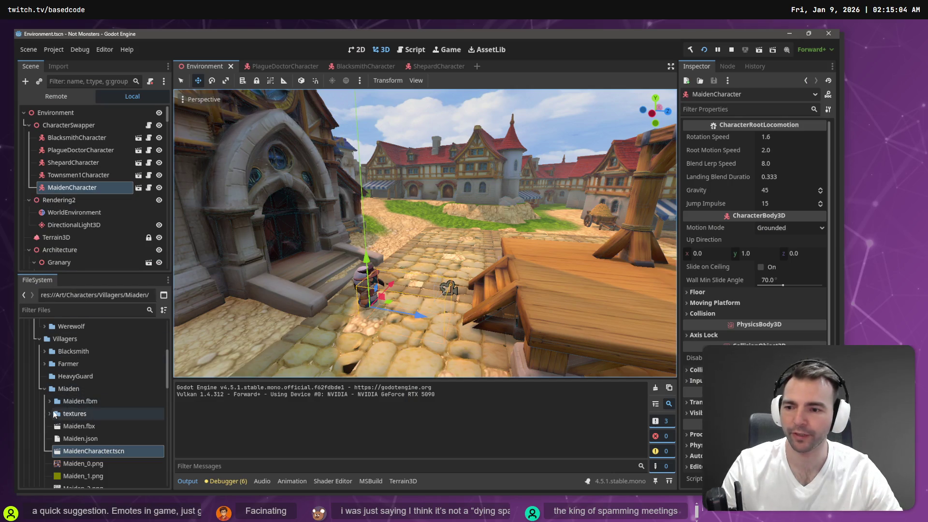
# Collapse the Miaden and PlagueDoctor folders and select NightWatchmenCharacter.tscn in the NightWatchmen folder
pyautogui.click(45, 390)
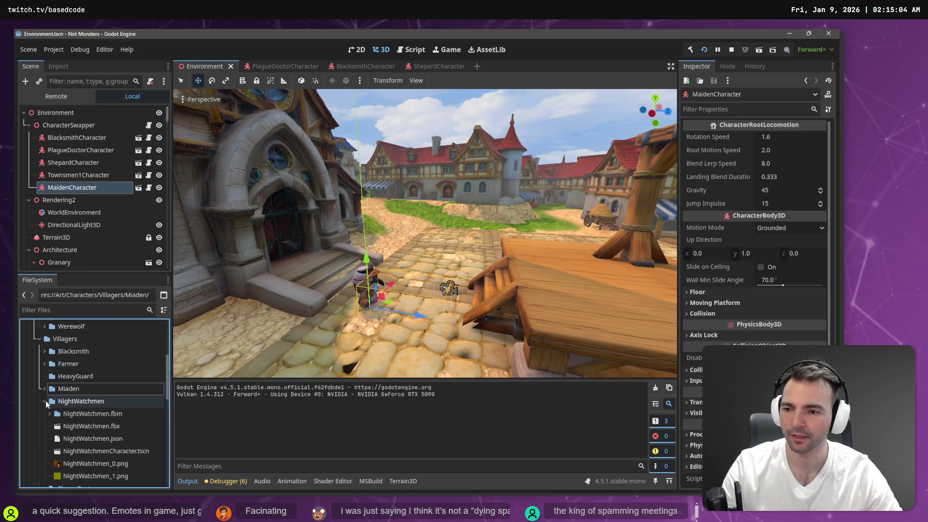
pyautogui.click(45, 402)
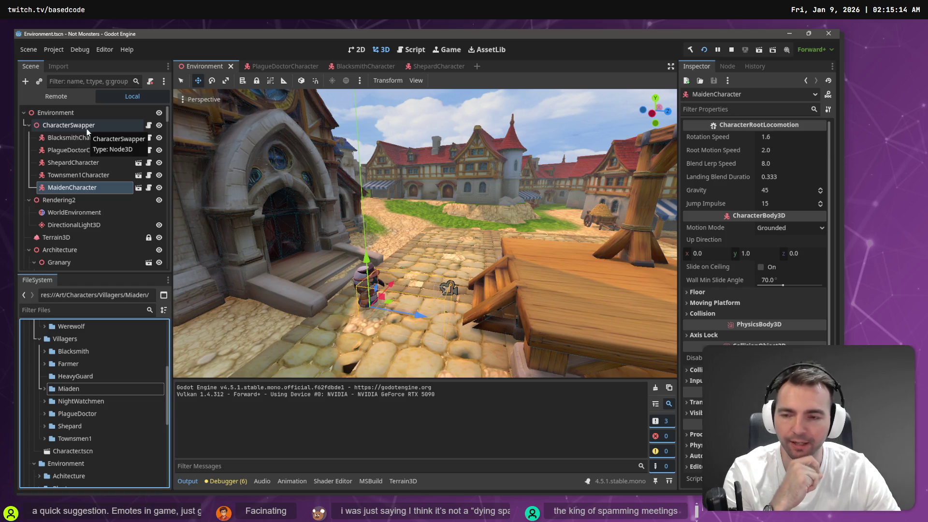
pyautogui.click(44, 413)
pyautogui.click(43, 413)
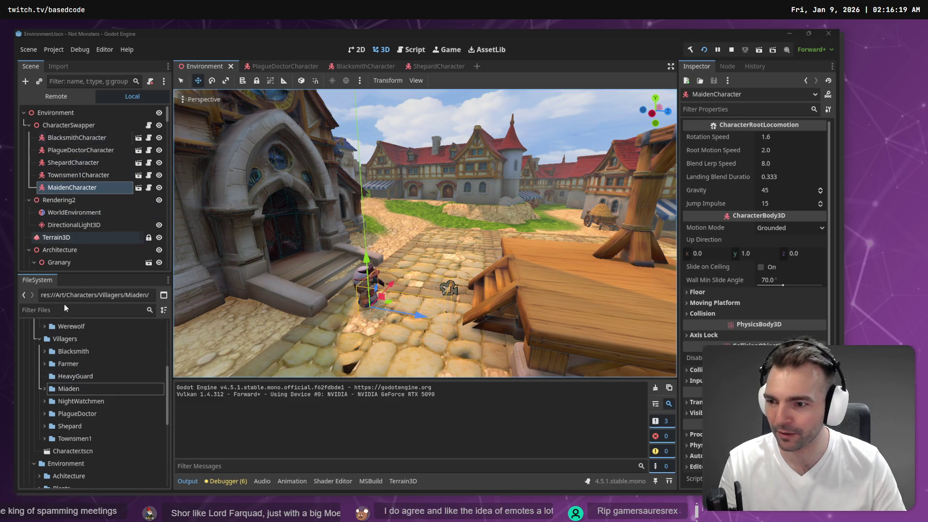
pyautogui.click(43, 401)
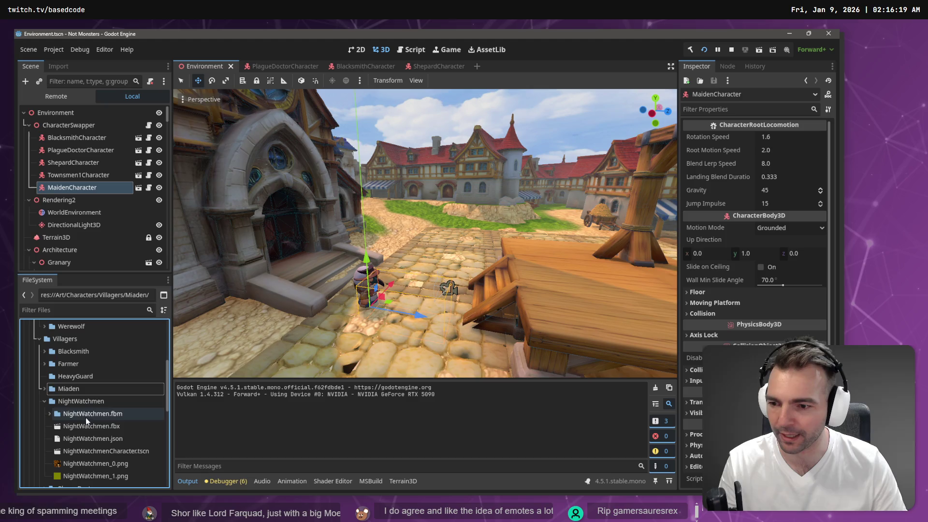
pyautogui.click(97, 451)
# Drop NightWatchmenCharacter.tscn onto CharacterSwapper below MaidenCharacter, then collapse the NightWatchmen folder
pyautogui.moveTo(96, 451)
pyautogui.mouseDown()
pyautogui.moveTo(112, 189)
pyautogui.moveTo(77, 127)
pyautogui.mouseUp()
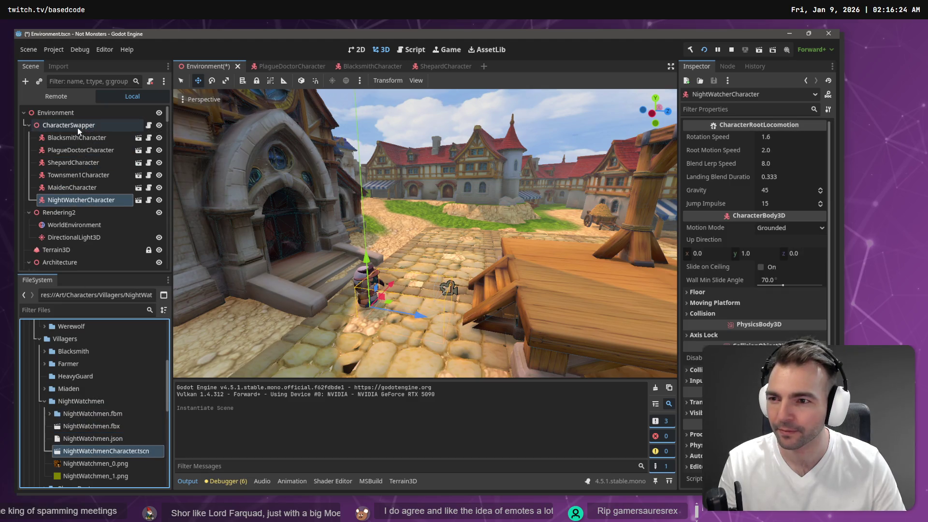
pyautogui.click(45, 399)
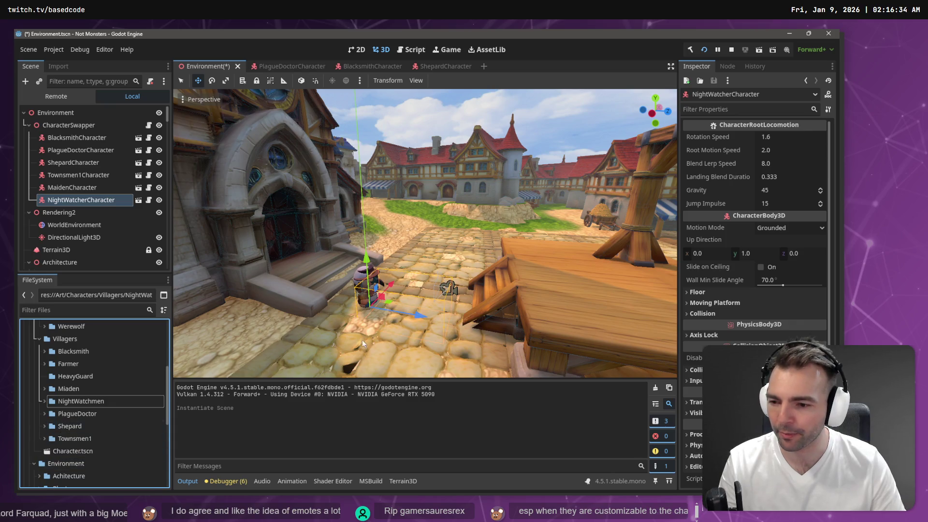
# Save the Environment scene, rebuild and run the game, and run the hooded character across the square
pyautogui.hotkey('ctrl', 's')
pyautogui.press('F5')
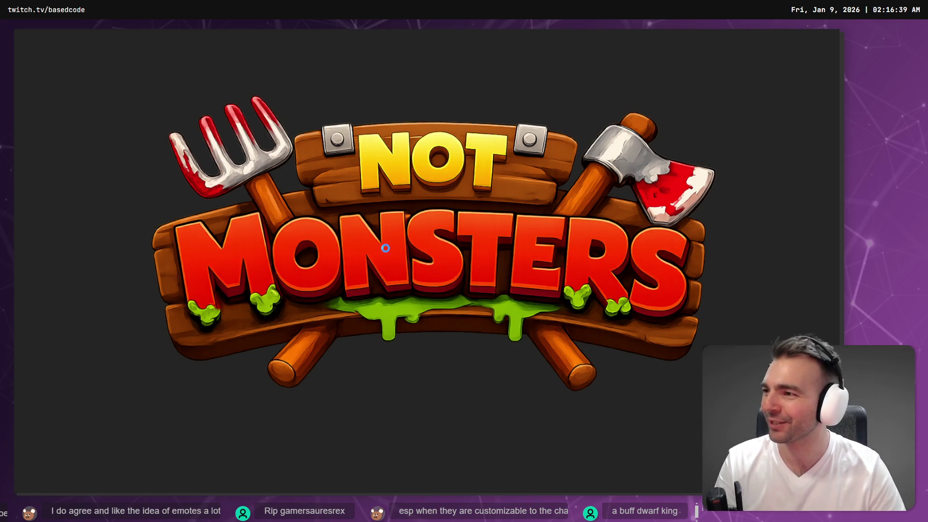
pyautogui.press('w')
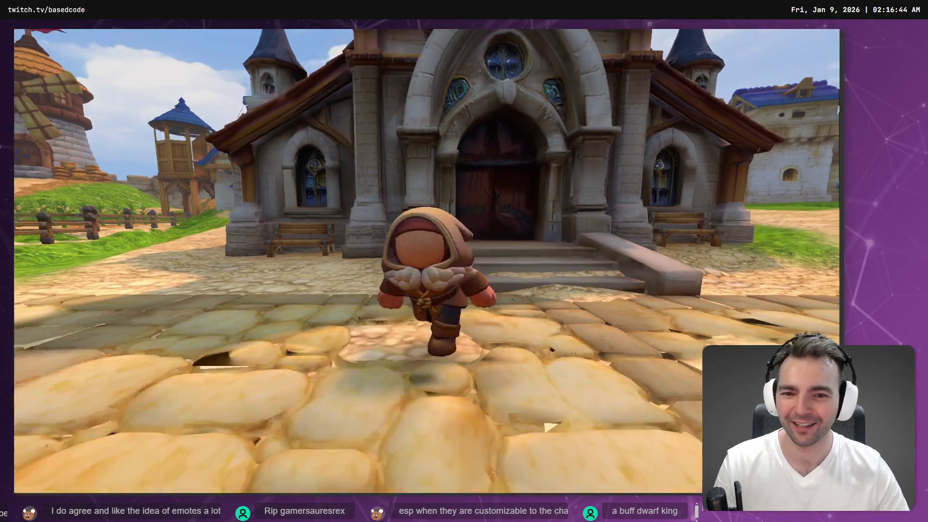
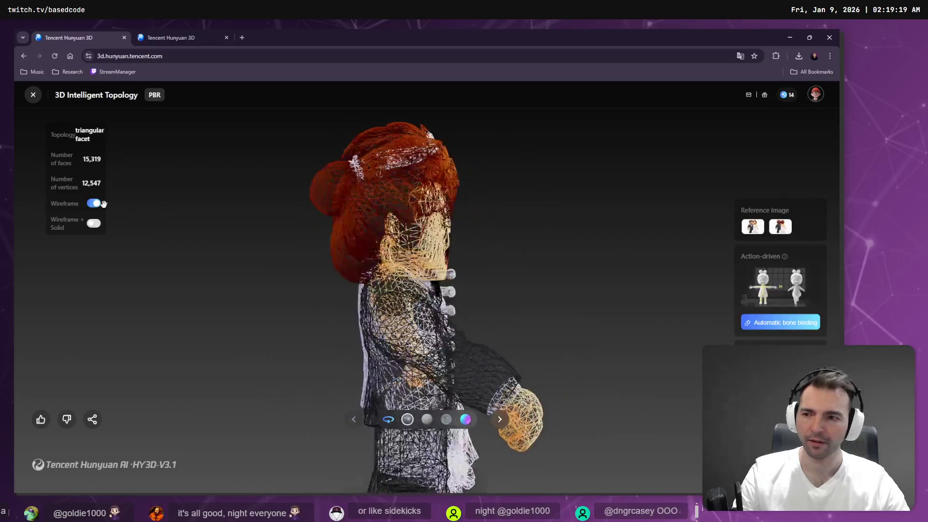
# Turn off wireframe display so the generated Hunyuan 3D character shows its textures
pyautogui.click(95, 204)
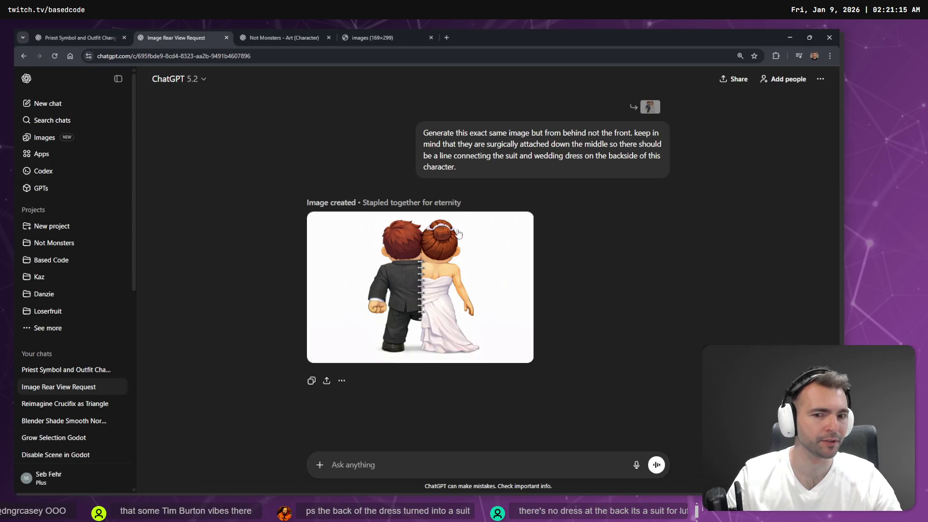
# Dictate and send 'generate this from the left side', then switch to the Not Monsters - Art chat
pyautogui.press('super+h')
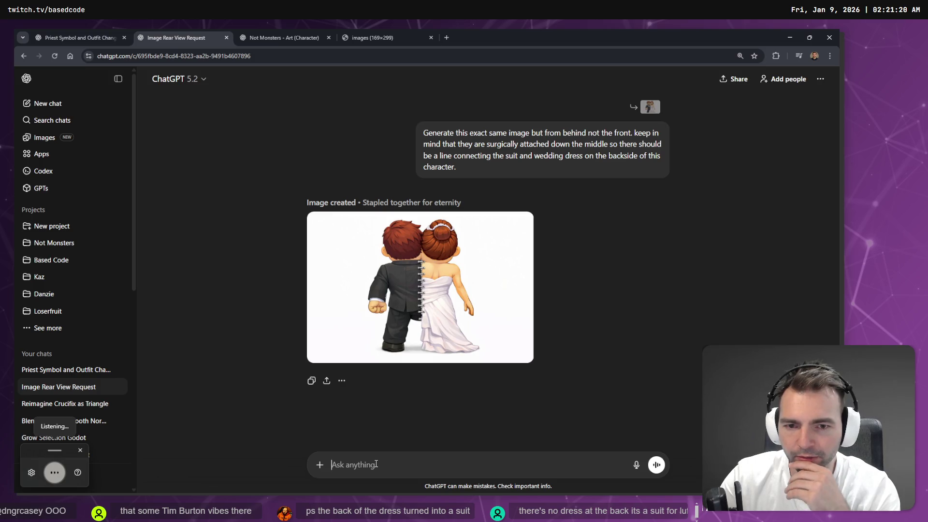
pyautogui.write('generate this from the left')
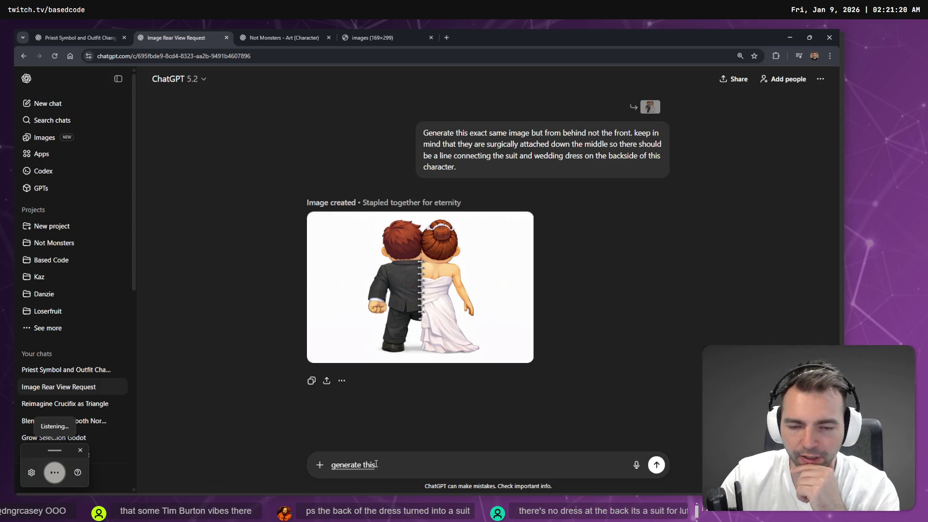
pyautogui.write(' side.')
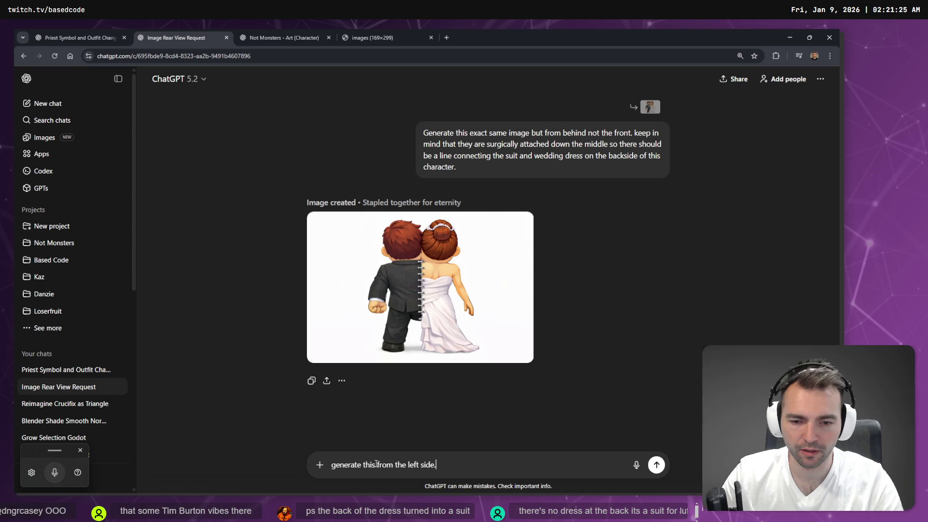
pyautogui.press('Return')
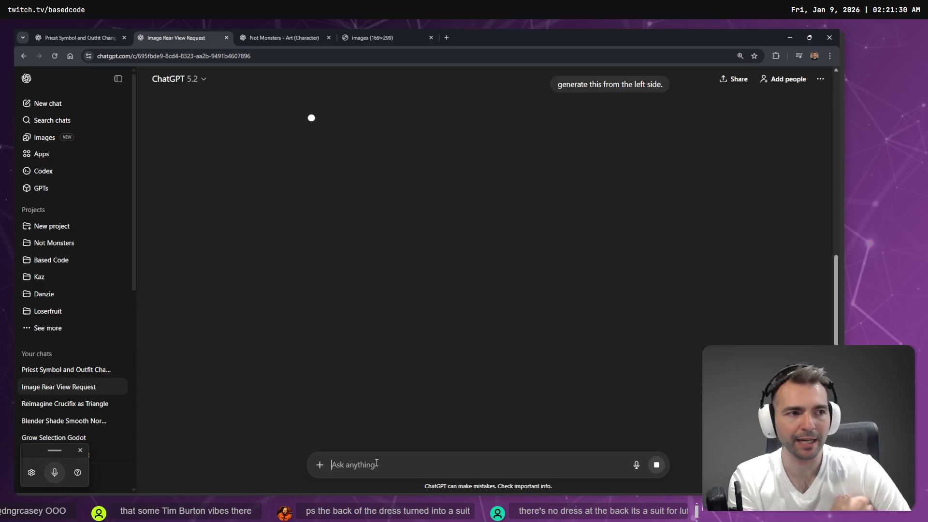
pyautogui.click(285, 37)
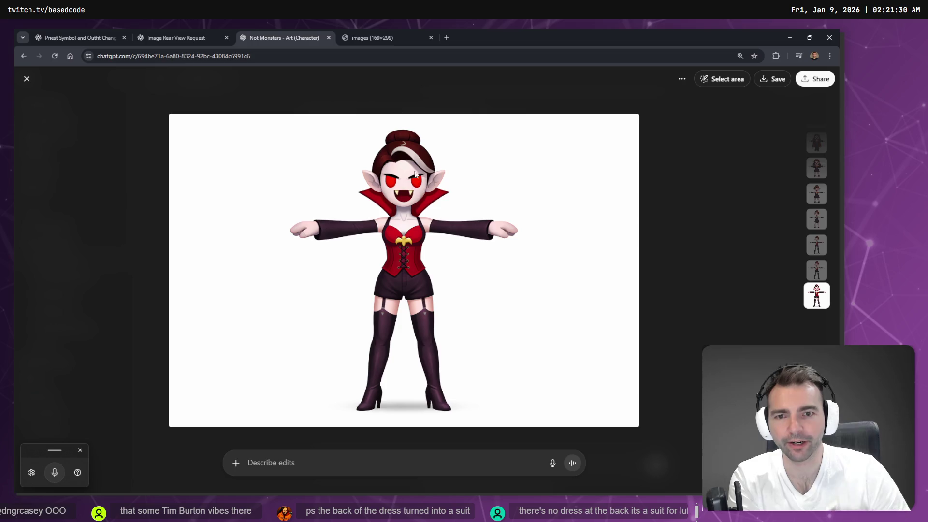
# Copy the vampire character image to the clipboard
pyautogui.rightClick(423, 200)
pyautogui.click(473, 228)
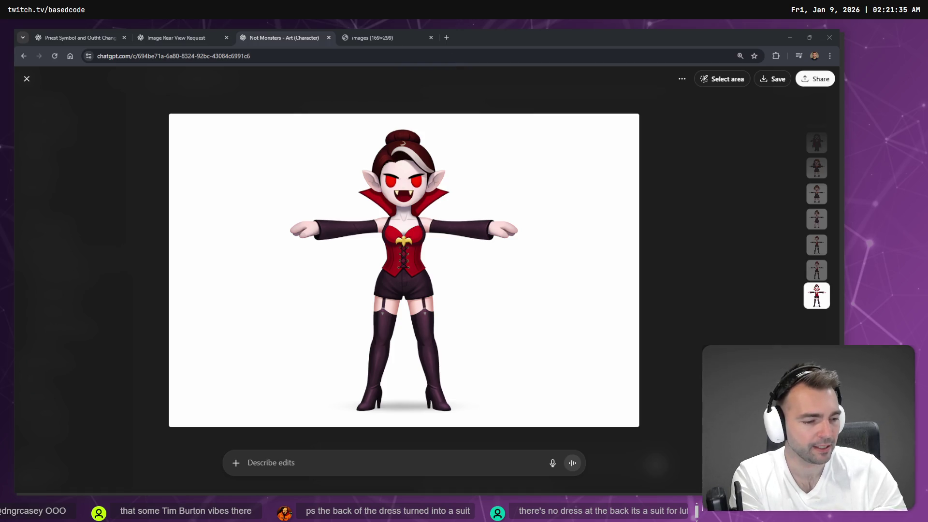
pyautogui.click(448, 305)
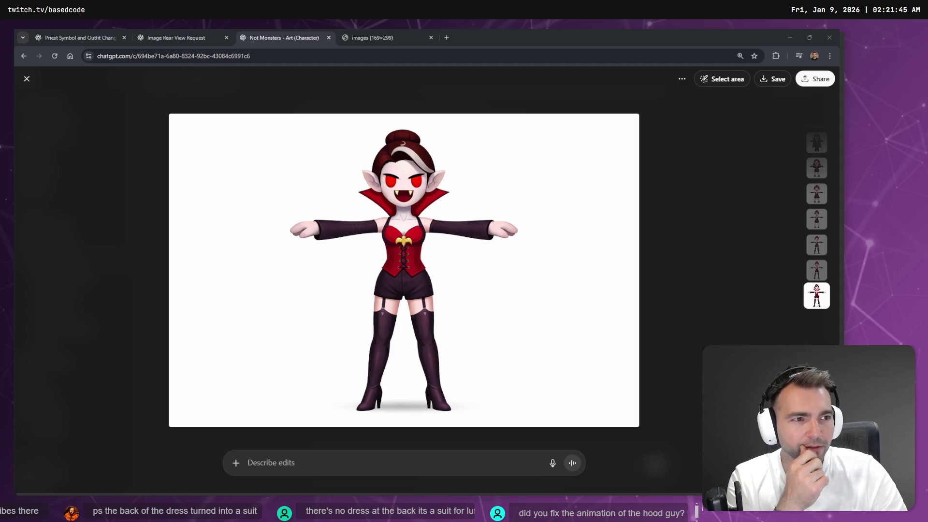
# View and close the vampire costume reference photo, returning to the Image Rear View Request chat
pyautogui.click(397, 37)
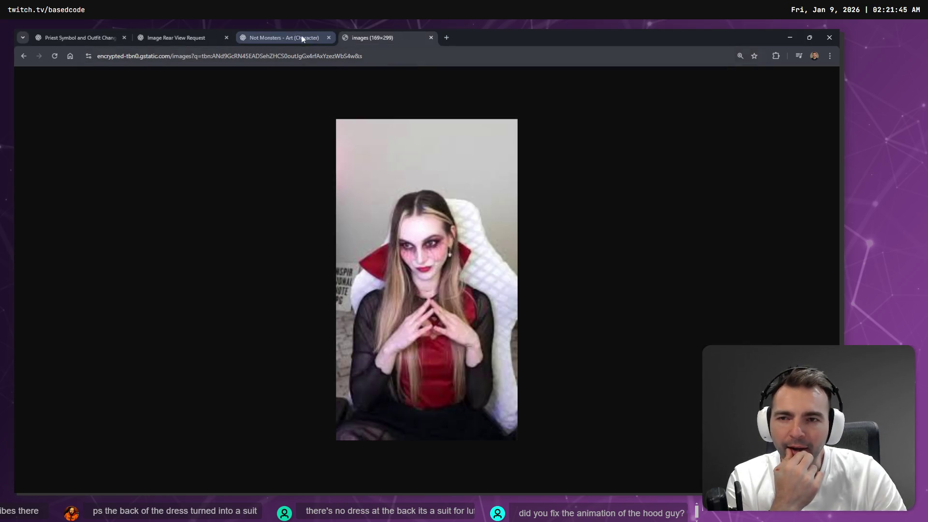
pyautogui.middleClick(383, 32)
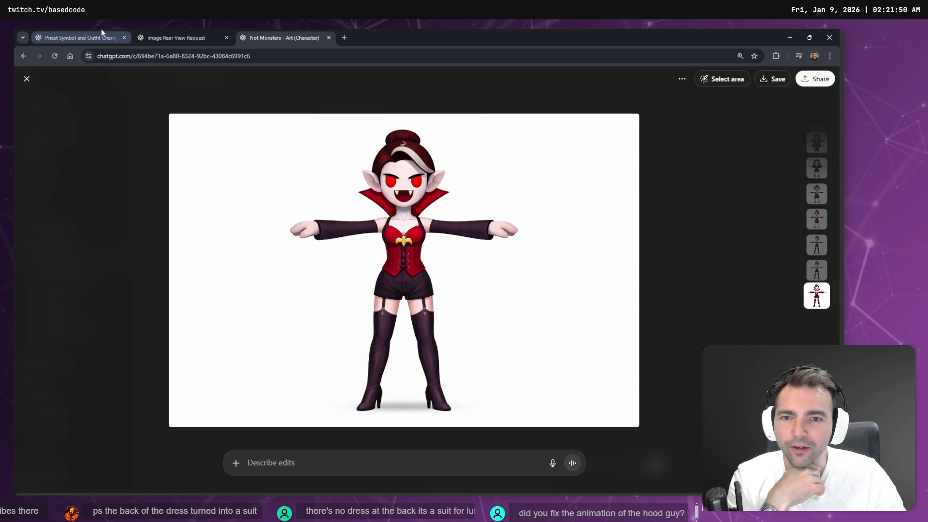
pyautogui.click(199, 31)
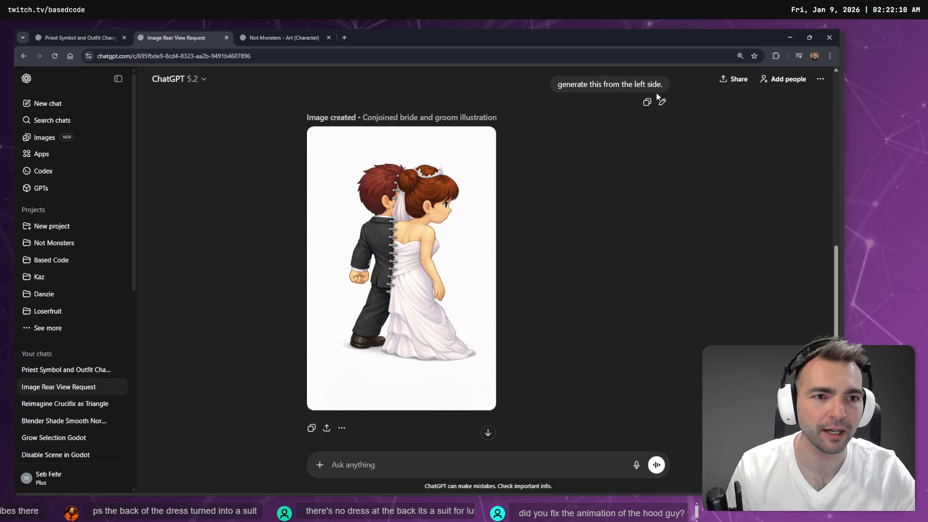
# Edit the 'generate this from the left side.' prompt, select all its text, and start voice typing
pyautogui.click(662, 101)
pyautogui.hotkey('ctrl', 'a')
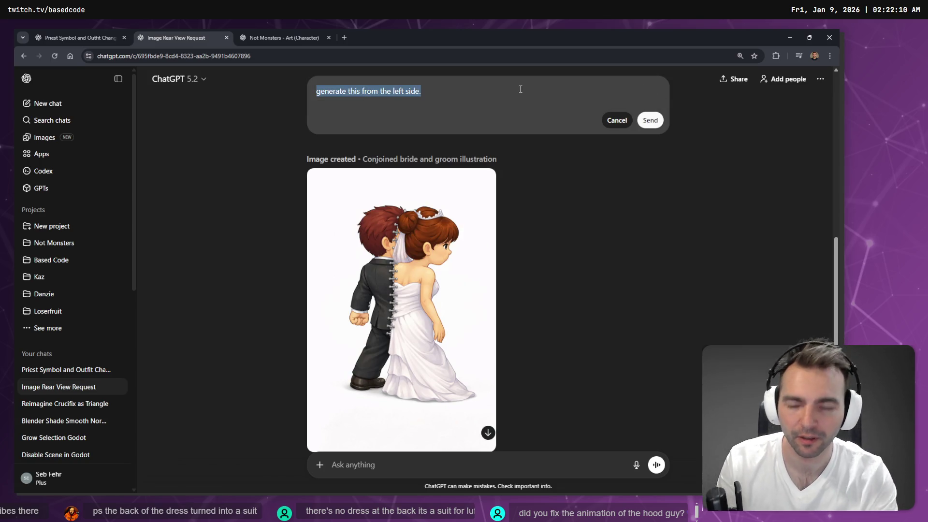
pyautogui.press('super+h')
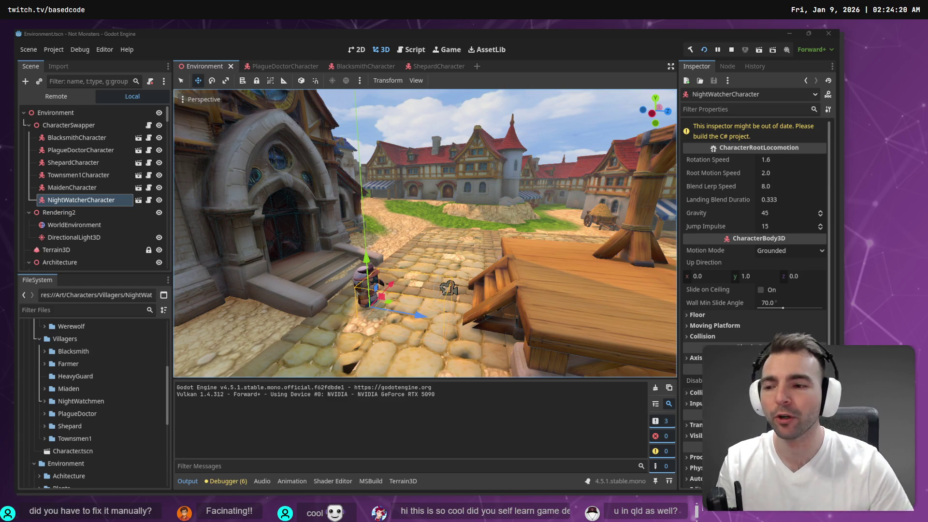
# Move the CharacterSwapper node beside the village square and save the Environment scene
pyautogui.moveTo(449, 288)
pyautogui.mouseDown()
pyautogui.moveTo(438, 296)
pyautogui.moveTo(434, 257)
pyautogui.moveTo(435, 290)
pyautogui.mouseUp()
pyautogui.scroll(-3, 435, 290)
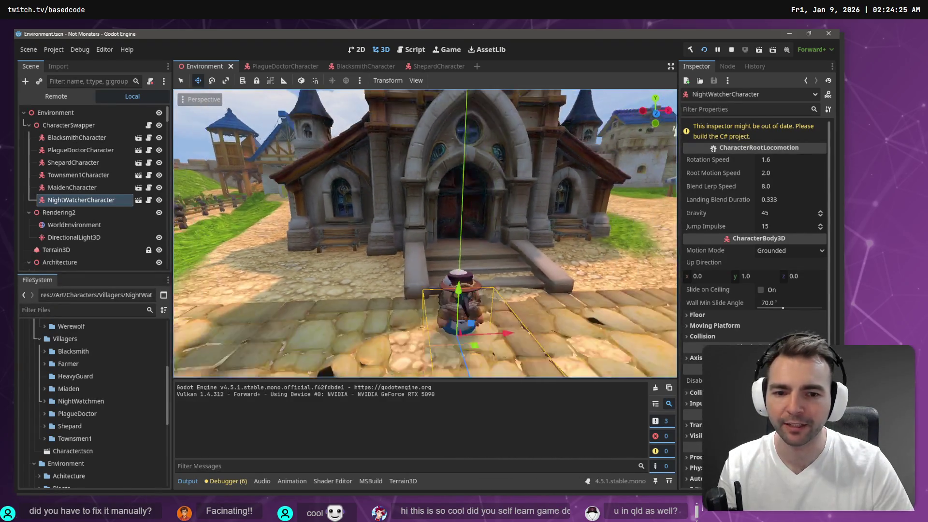
pyautogui.click(62, 125)
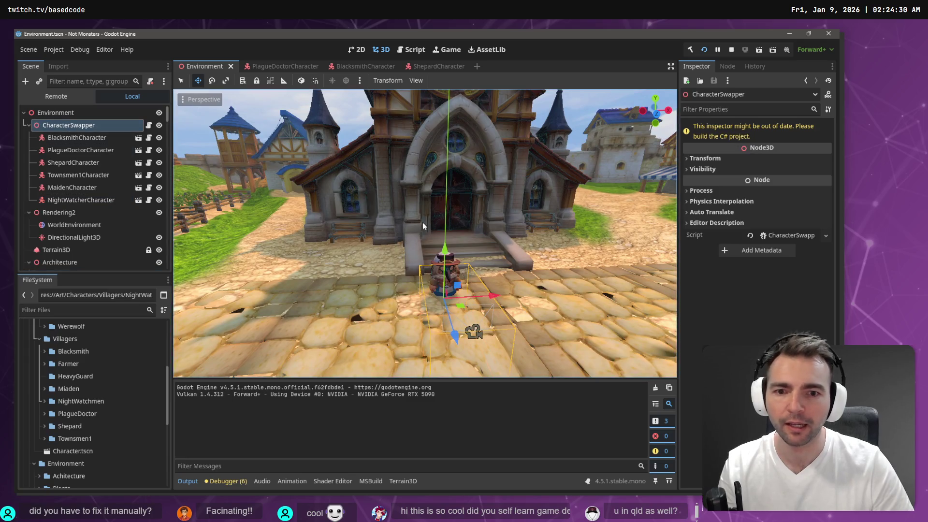
pyautogui.moveTo(444, 249)
pyautogui.mouseDown()
pyautogui.moveTo(447, 235)
pyautogui.moveTo(413, 188)
pyautogui.mouseUp()
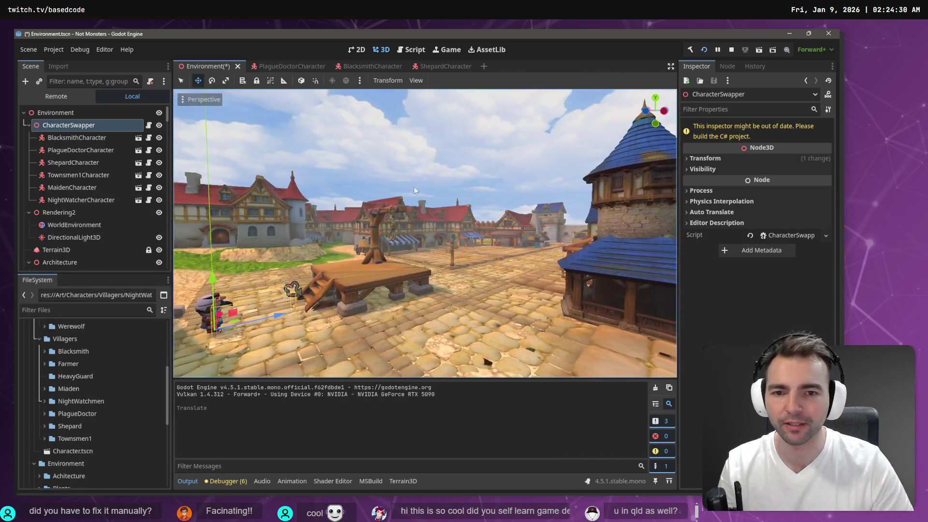
pyautogui.click(441, 150)
pyautogui.hotkey('ctrl', 's')
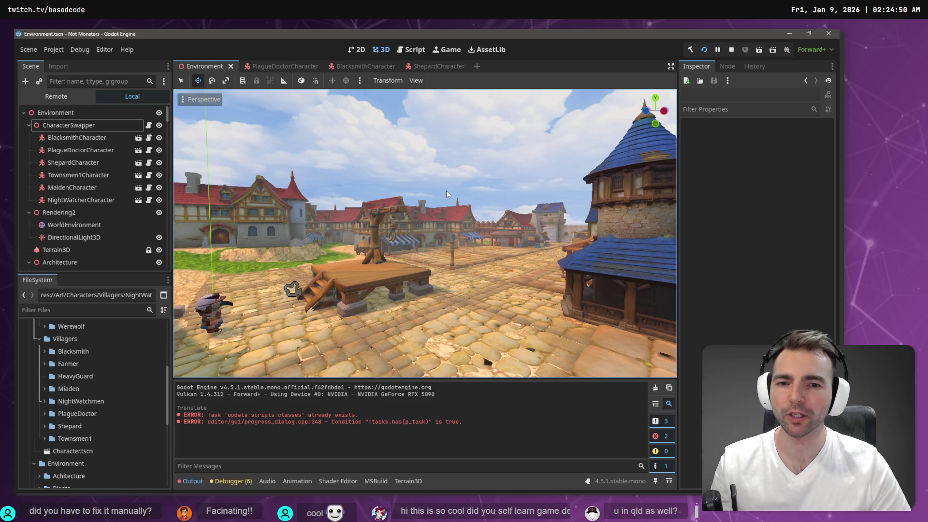
# Fly the editor view past the gallows toward the square, castle and windmills
pyautogui.press('w')
pyautogui.press('w')
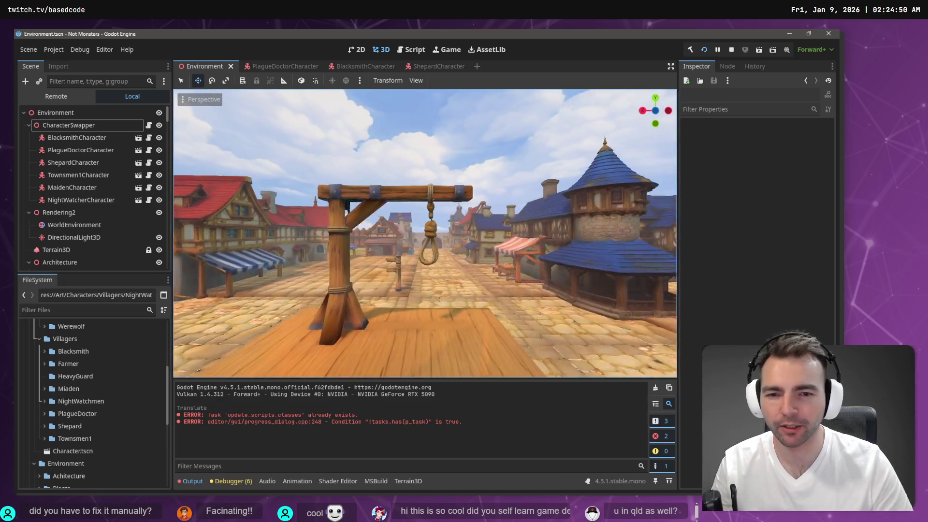
pyautogui.press('w')
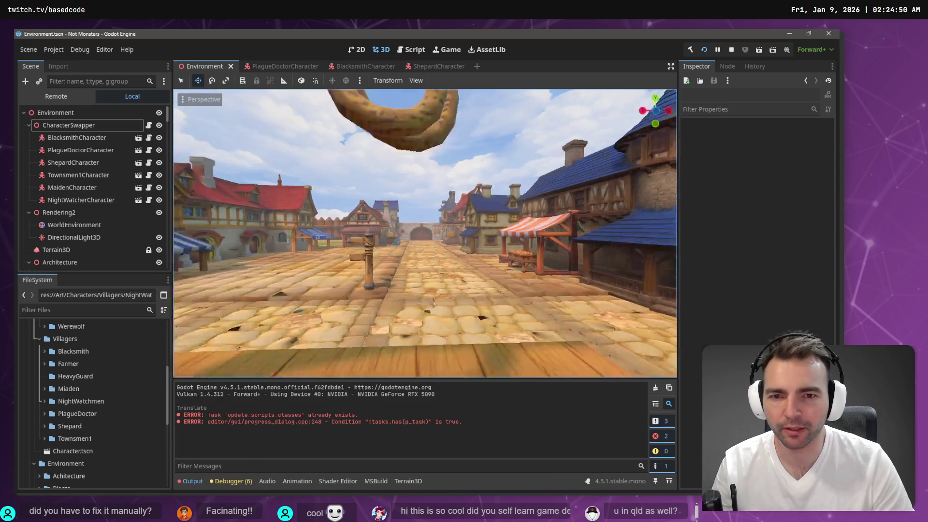
pyautogui.press('w')
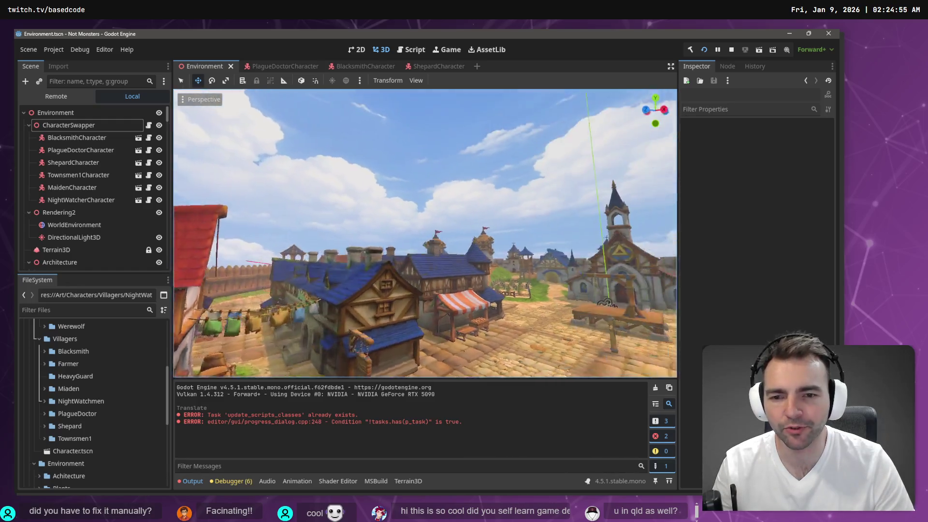
pyautogui.press('w')
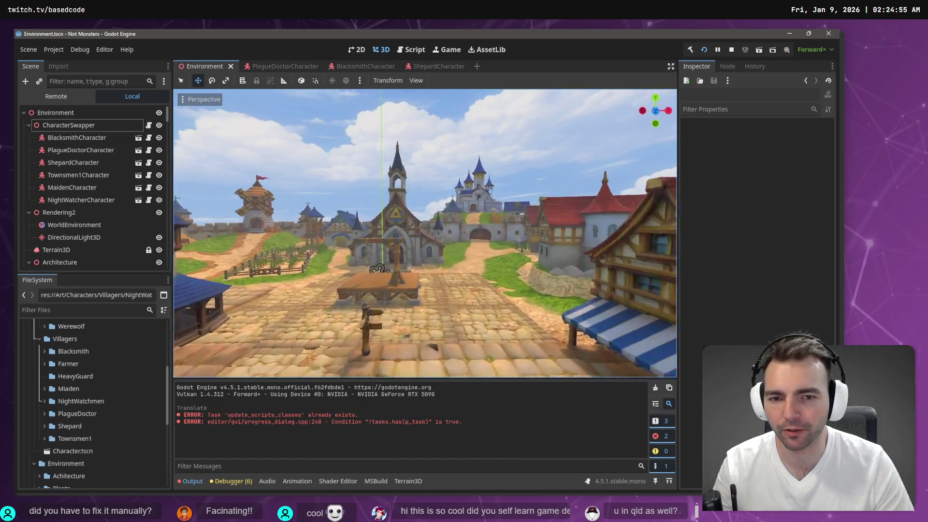
pyautogui.press('w')
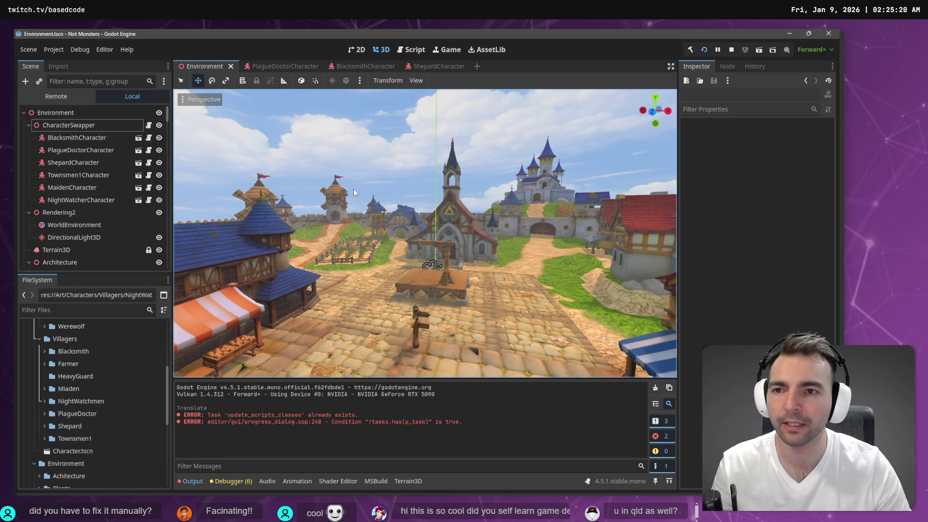
pyautogui.press('w')
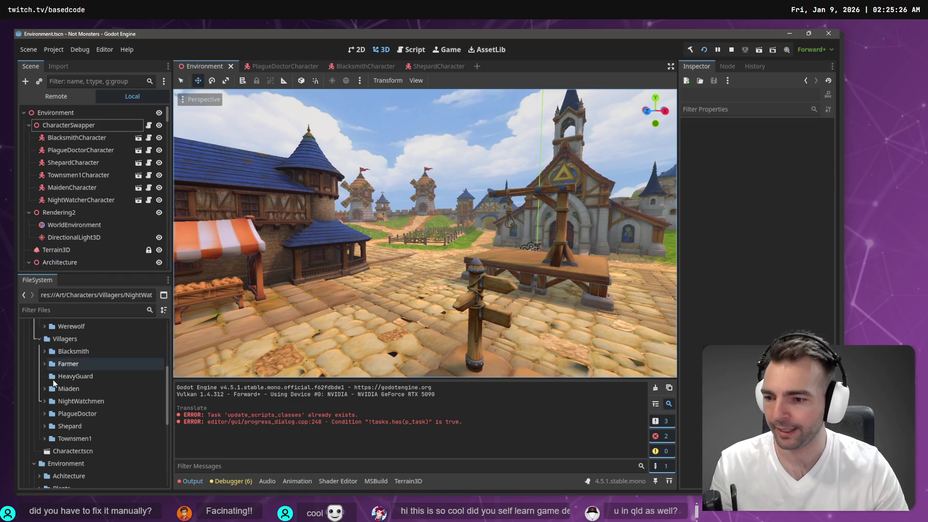
pyautogui.scroll(-2, 68, 417)
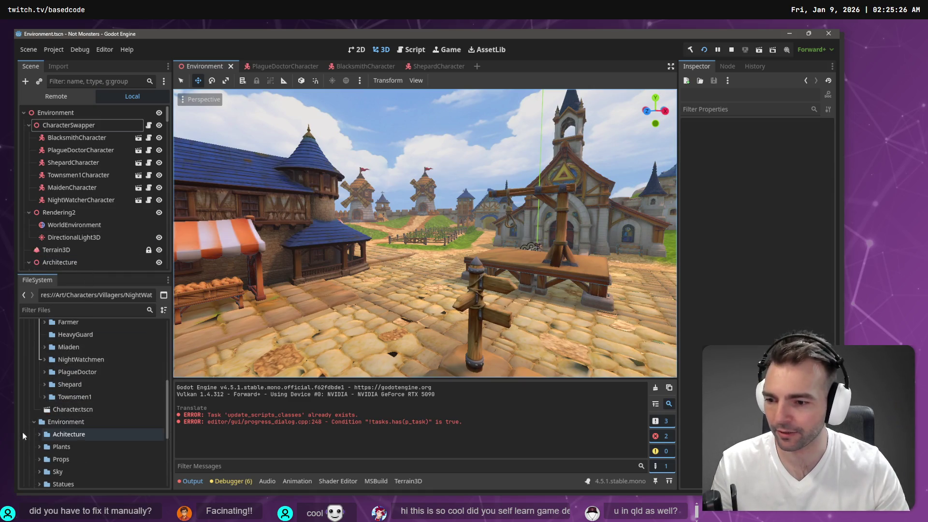
pyautogui.scroll(5, 73, 413)
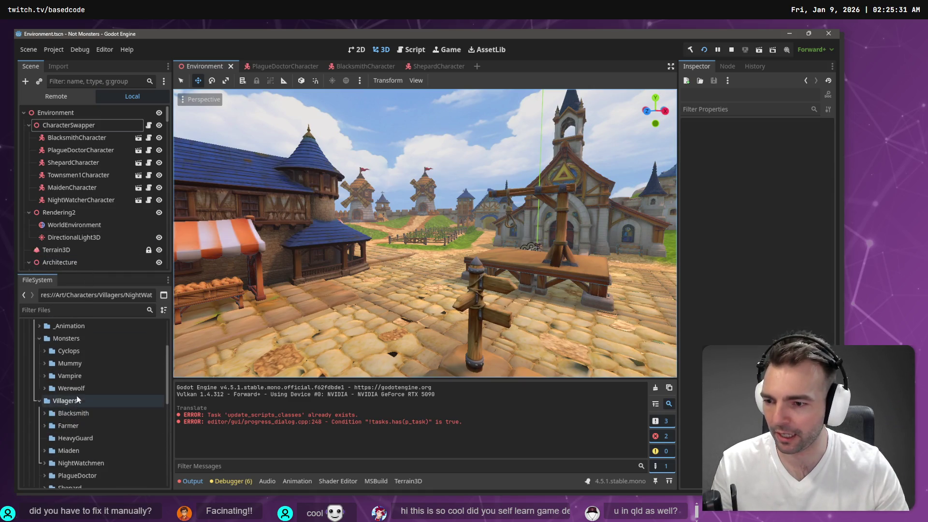
# Add the Cyclops and Mummy characters under CharacterSwapper from their Monsters folders
pyautogui.click(43, 351)
pyautogui.moveTo(86, 411); pyautogui.dragTo(70, 128)
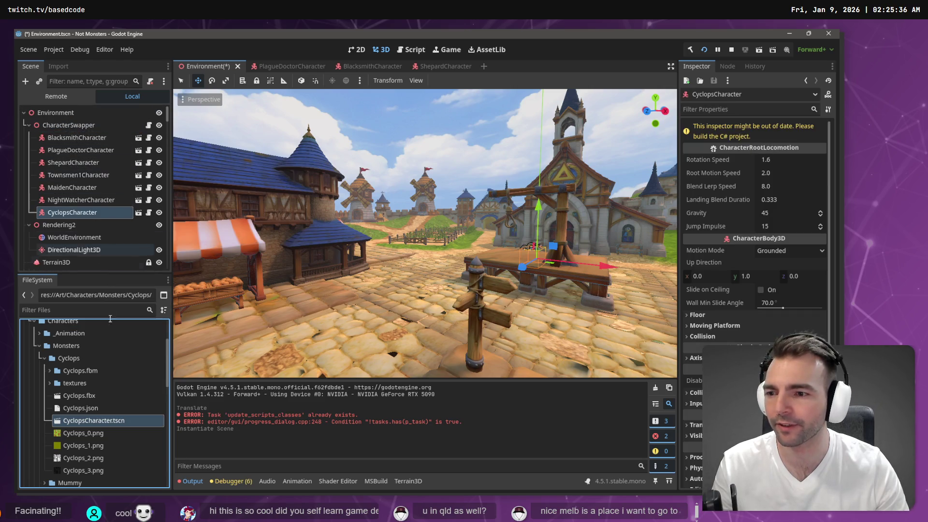
pyautogui.scroll(1, 48, 372)
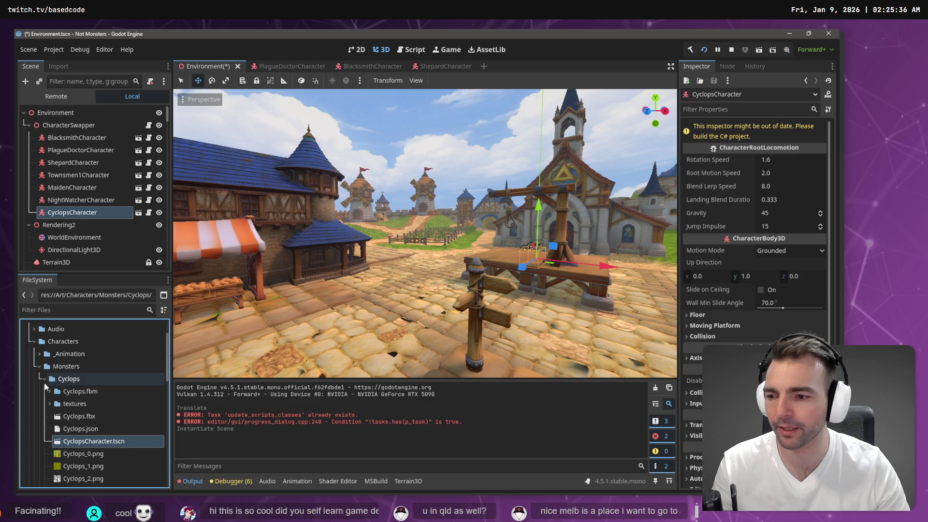
pyautogui.click(45, 379)
pyautogui.scroll(-1, 44, 377)
pyautogui.click(44, 371)
pyautogui.moveTo(77, 396)
pyautogui.mouseDown()
pyautogui.moveTo(85, 340)
pyautogui.moveTo(60, 129)
pyautogui.mouseUp()
# Add the Werewolf character under CharacterSwapper, save the Environment scene, and run the game
pyautogui.scroll(-1, 69, 420)
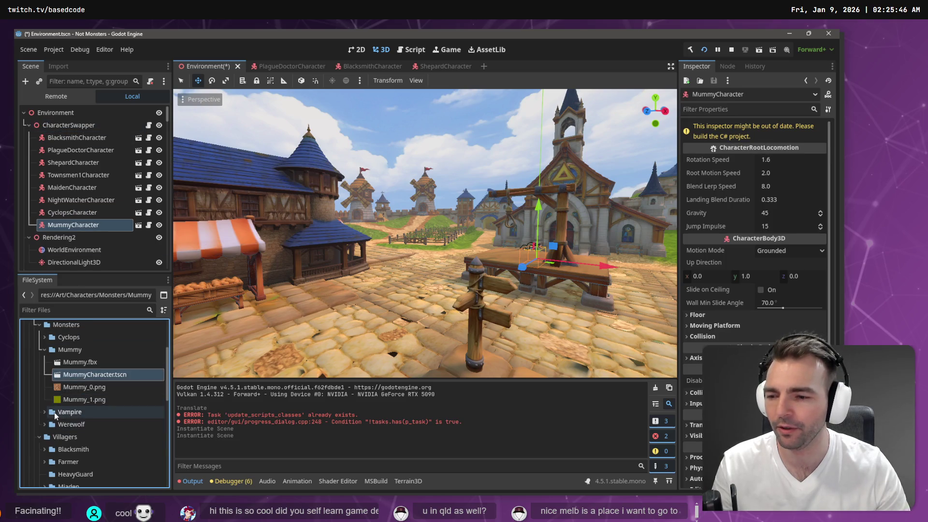
pyautogui.click(44, 424)
pyautogui.scroll(-4, 78, 439)
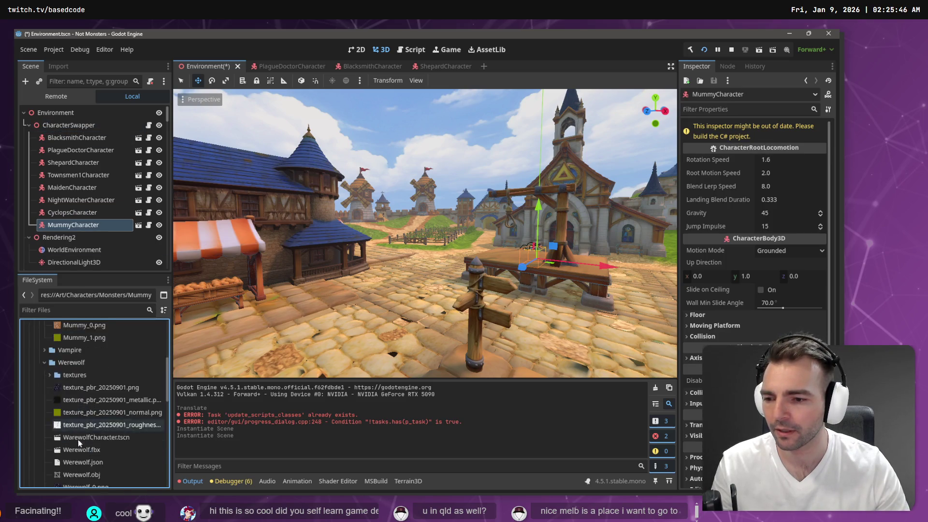
pyautogui.moveTo(91, 416); pyautogui.dragTo(81, 129)
pyautogui.hotkey('ctrl', 's')
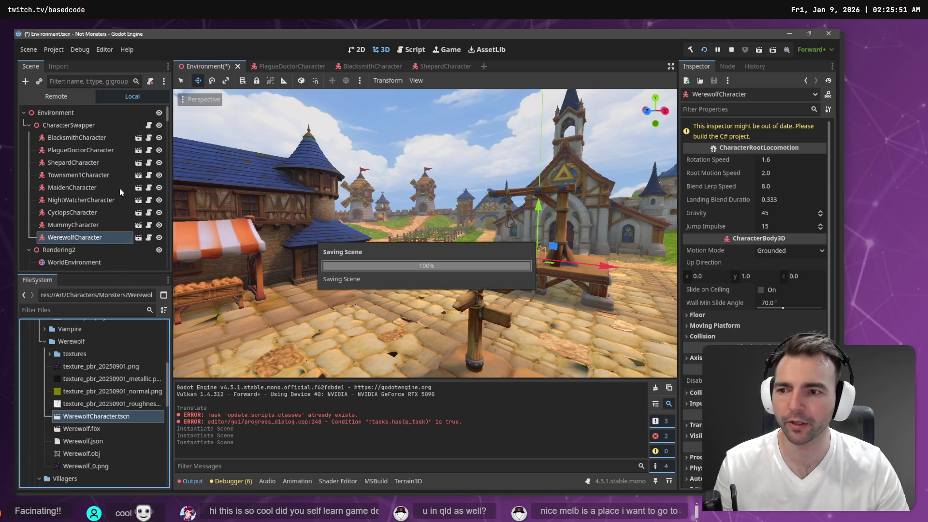
pyautogui.press('F5')
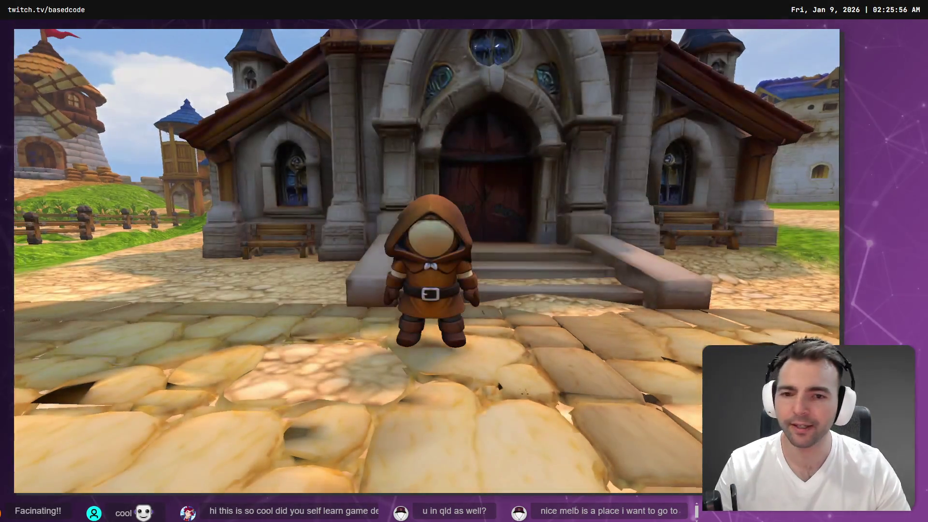
# Walk characters through the village in the running game, then stop it
pyautogui.press('w')
pyautogui.press('w')
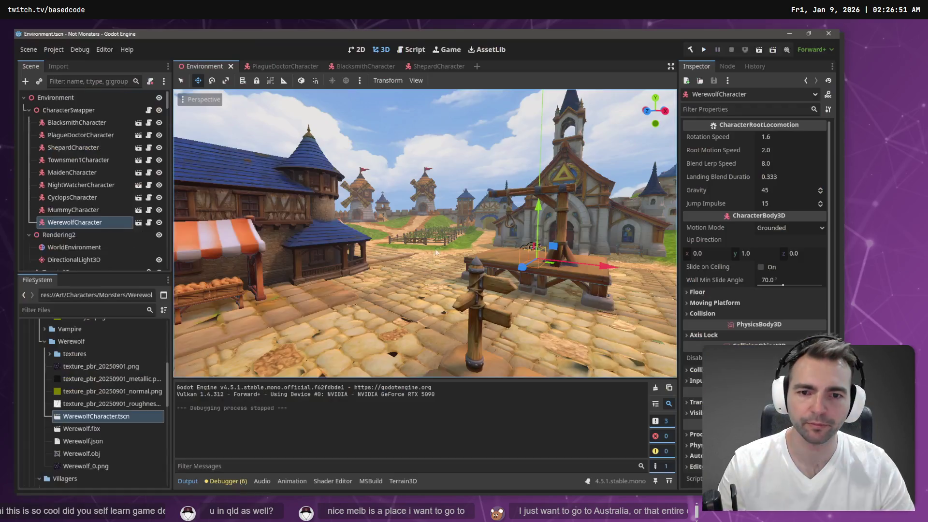
pyautogui.press('F8')
# Give MummyCharacter's AnimationTree AnimationPlayer and %GeneralSkeleton root motion, then save the scene
pyautogui.doubleClick(78, 209)
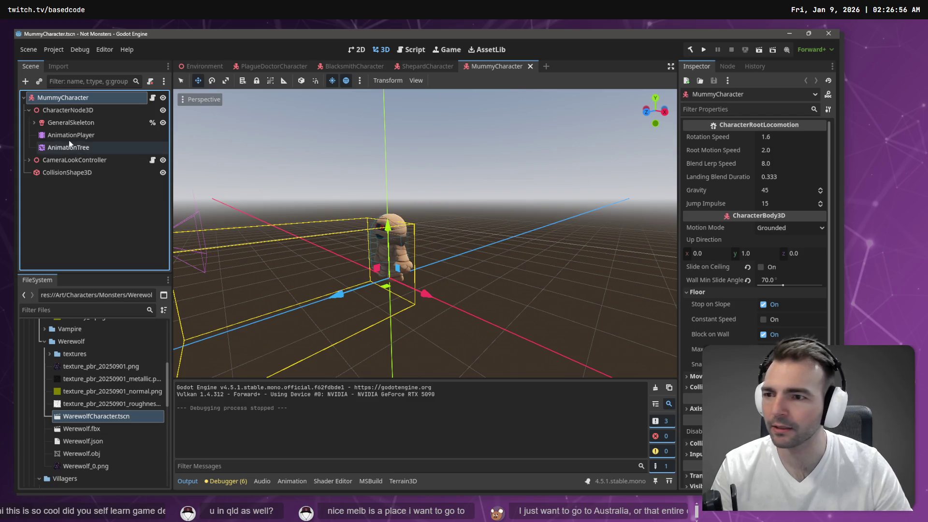
pyautogui.click(69, 110)
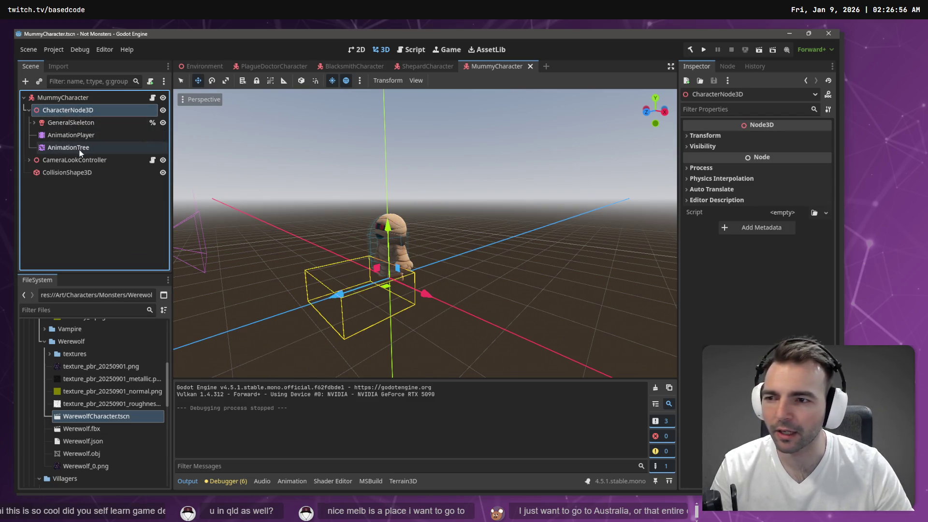
pyautogui.click(80, 150)
pyautogui.moveTo(87, 135); pyautogui.dragTo(806, 167)
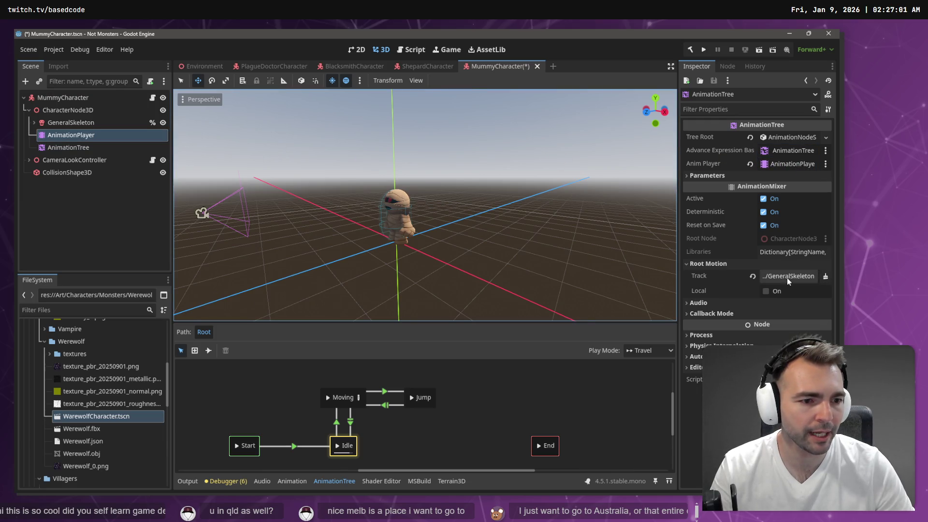
pyautogui.click(789, 276)
pyautogui.click(348, 178)
pyautogui.click(381, 356)
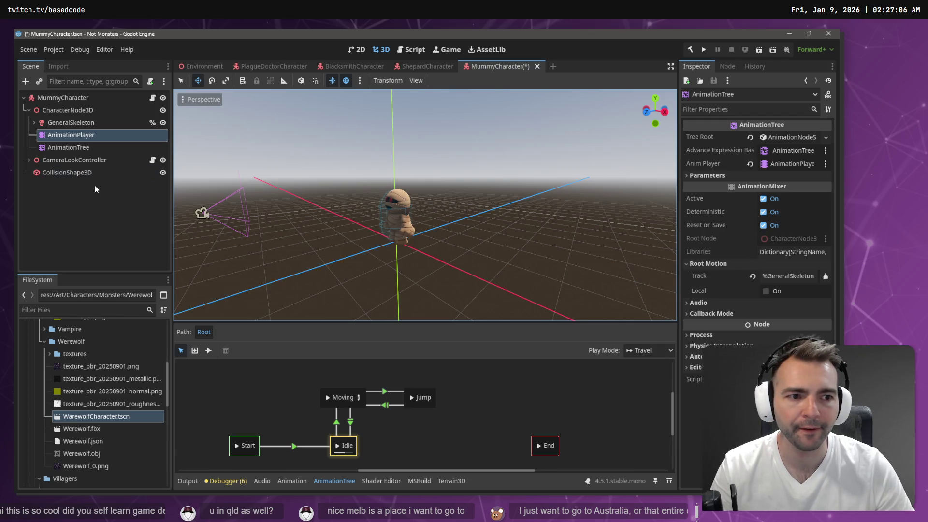
pyautogui.click(89, 152)
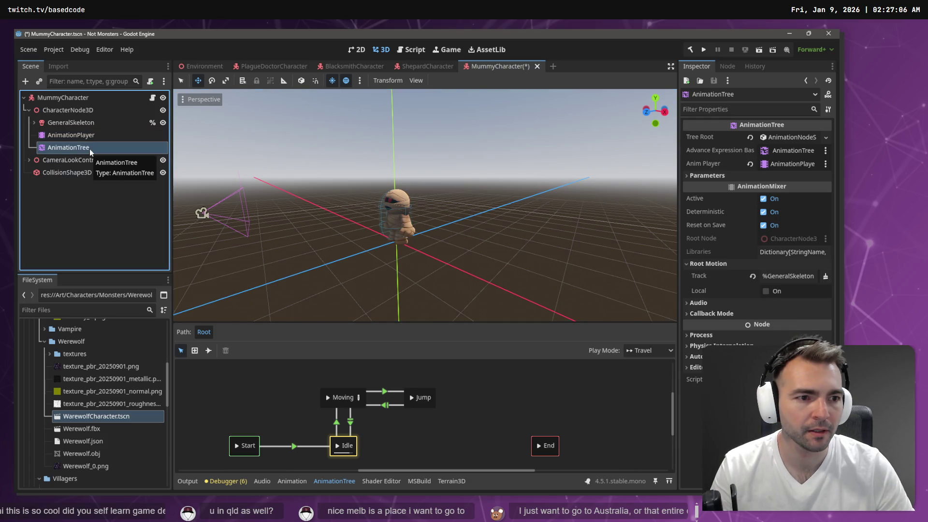
pyautogui.hotkey('ctrl', 's')
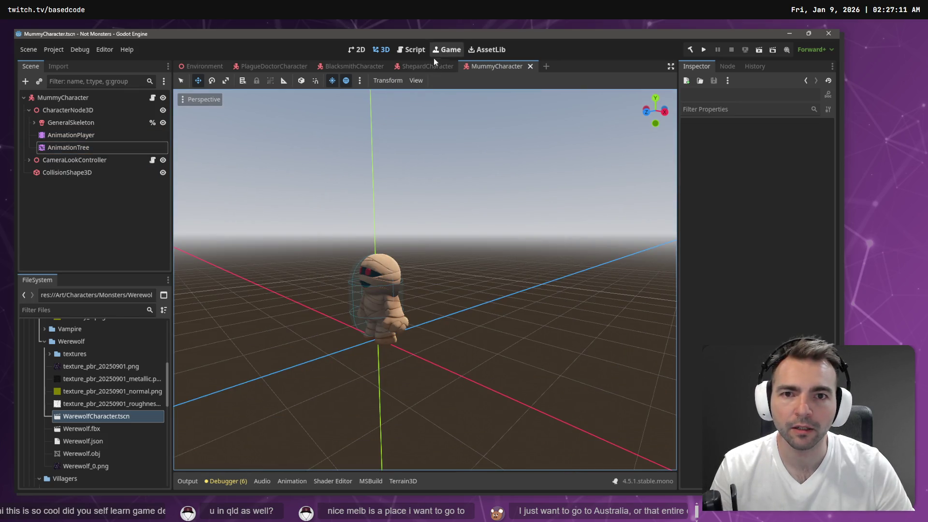
# Open CyclopsCharacter.tscn from the expanded Cyclops folder
pyautogui.scroll(3, 91, 372)
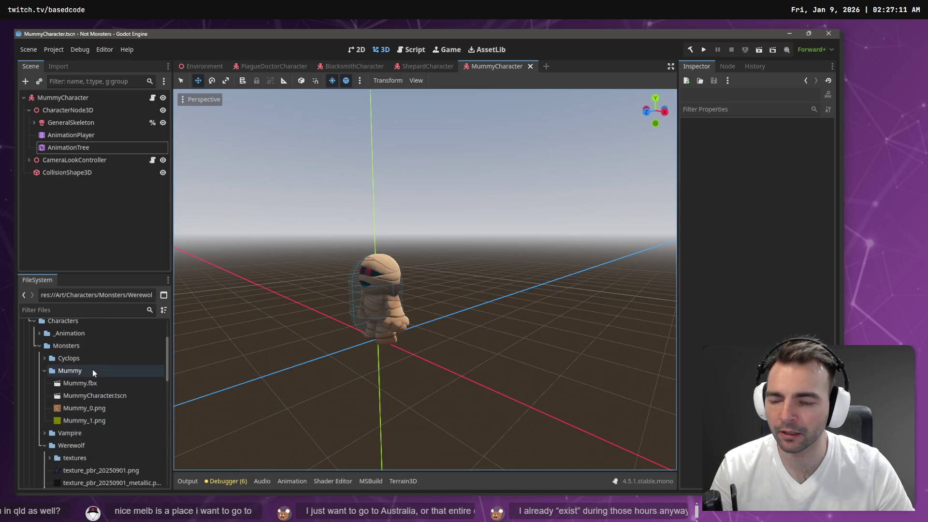
pyautogui.click(43, 359)
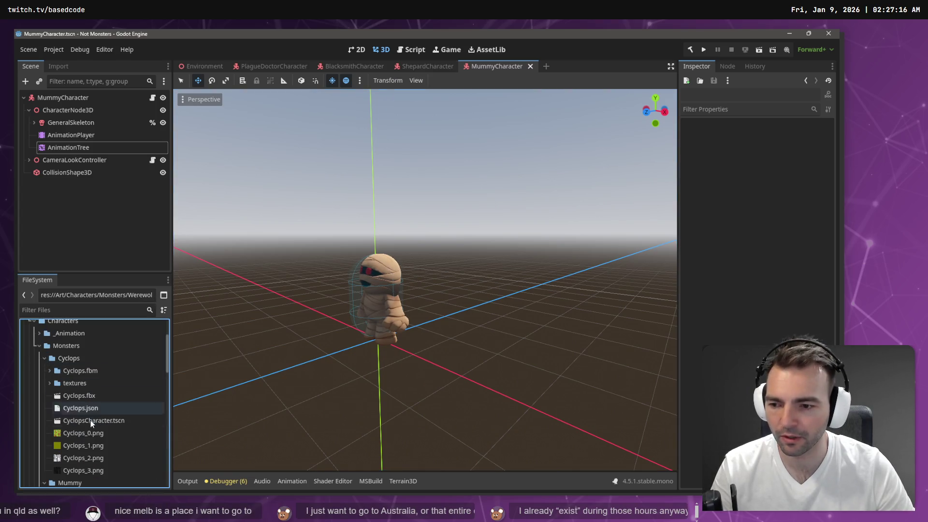
pyautogui.doubleClick(109, 420)
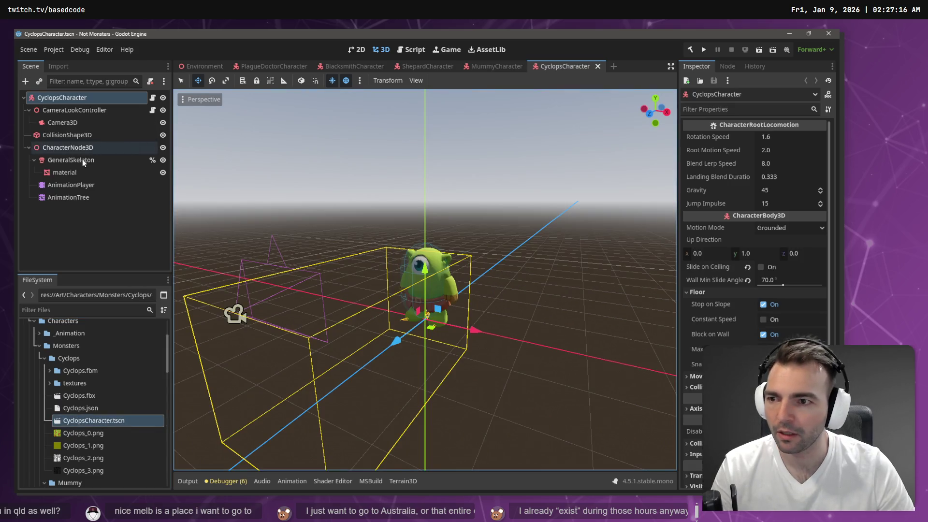
# Give CyclopsCharacter's AnimationTree AnimationPlayer and %GeneralSkeleton root motion, save, and launch the game
pyautogui.click(63, 198)
pyautogui.moveTo(70, 188); pyautogui.dragTo(764, 163)
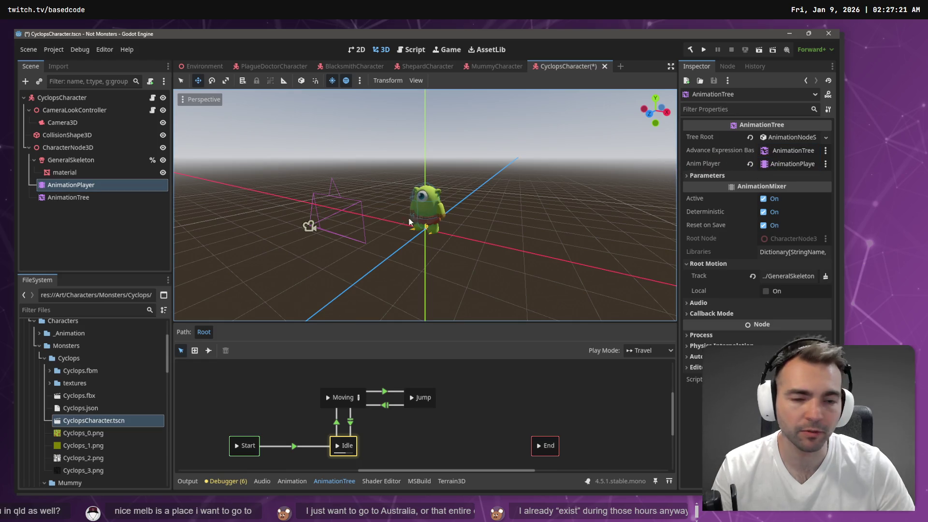
pyautogui.click(785, 277)
pyautogui.doubleClick(353, 177)
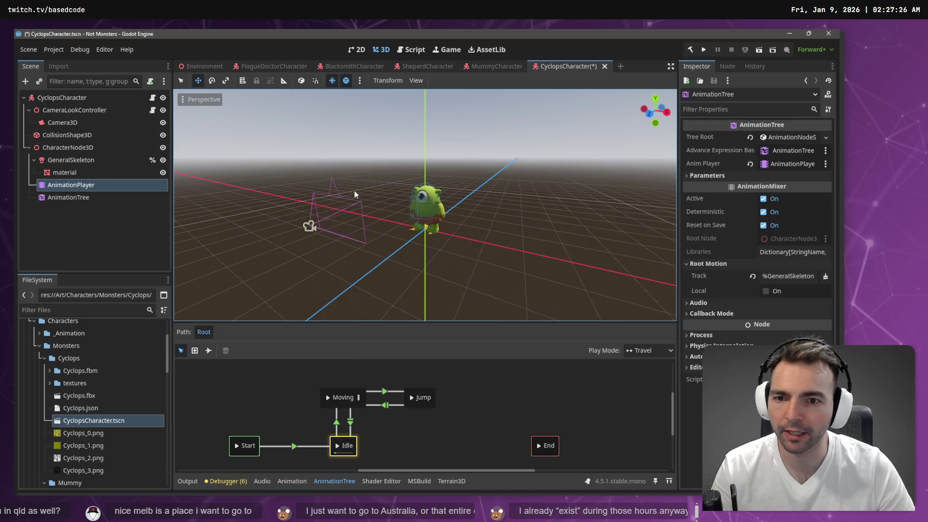
pyautogui.hotkey('ctrl', 's')
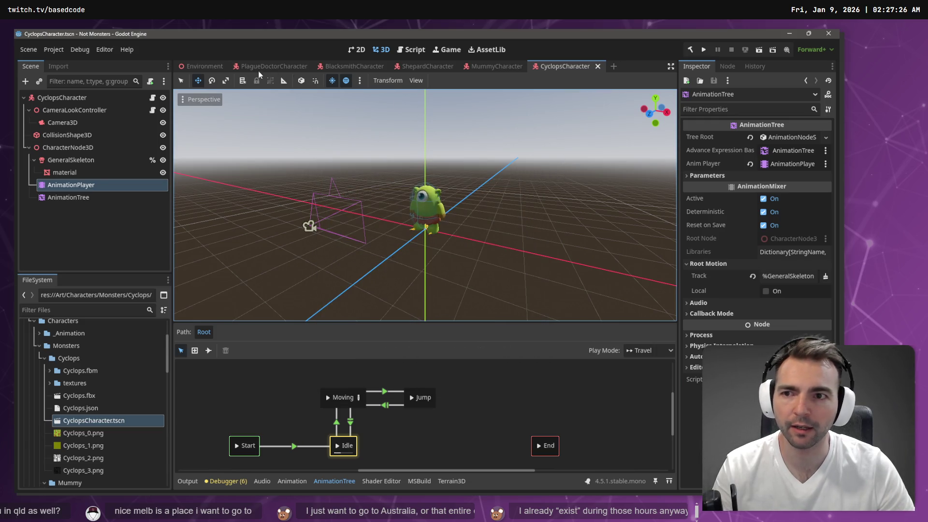
pyautogui.press('F5')
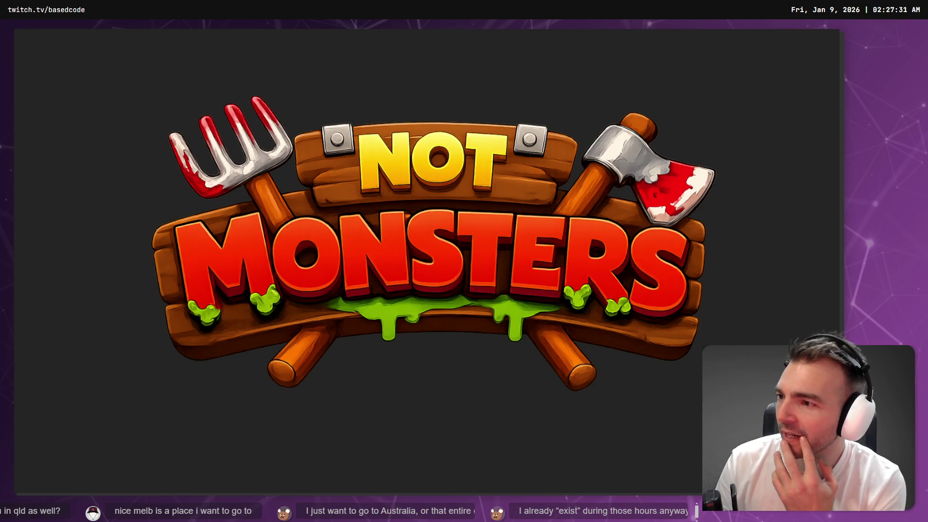
# Steer the green cyclops around the village in the running game, then bring up ChatGPT
pyautogui.press('a')
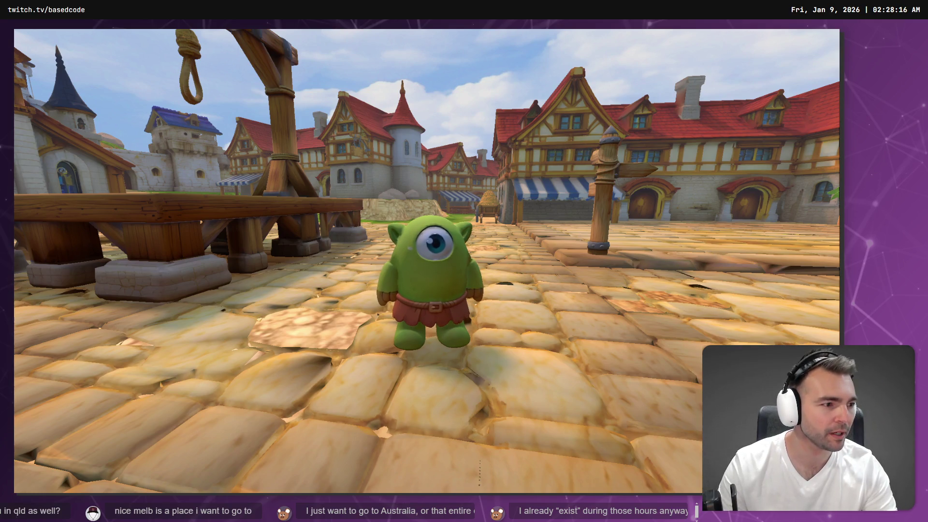
pyautogui.hotkey('alt', 'Tab')
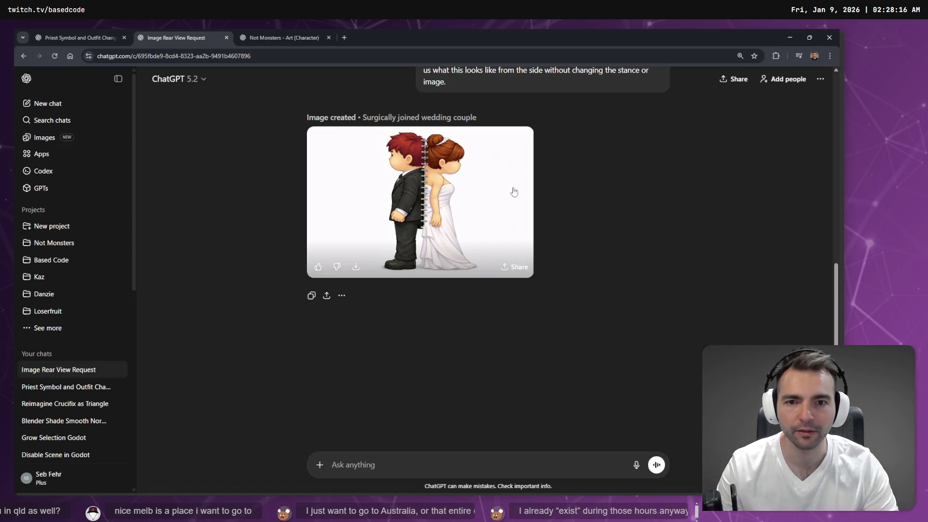
# Edit the profile-view prompt with dictated details about the surgically joined bride and groom, and resend it
pyautogui.scroll(5, 475, 273)
pyautogui.scroll(-5, 479, 273)
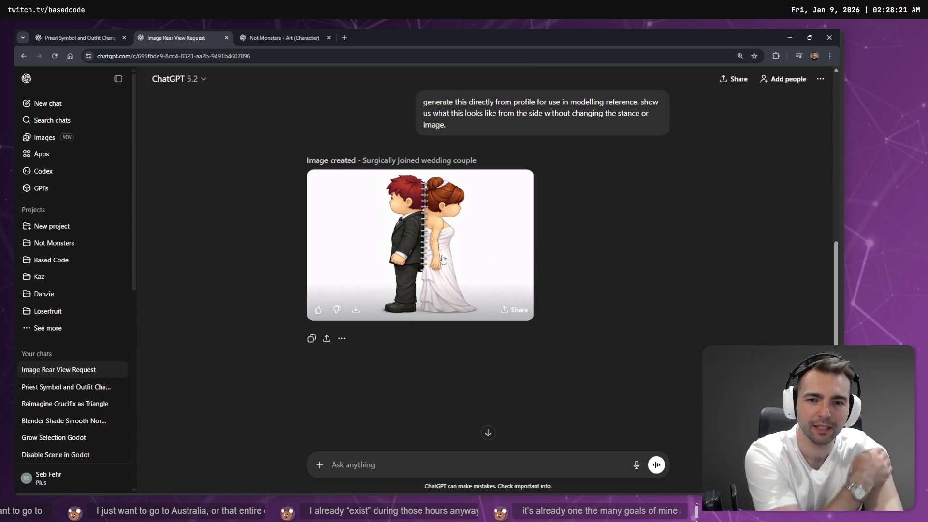
pyautogui.scroll(3, 483, 267)
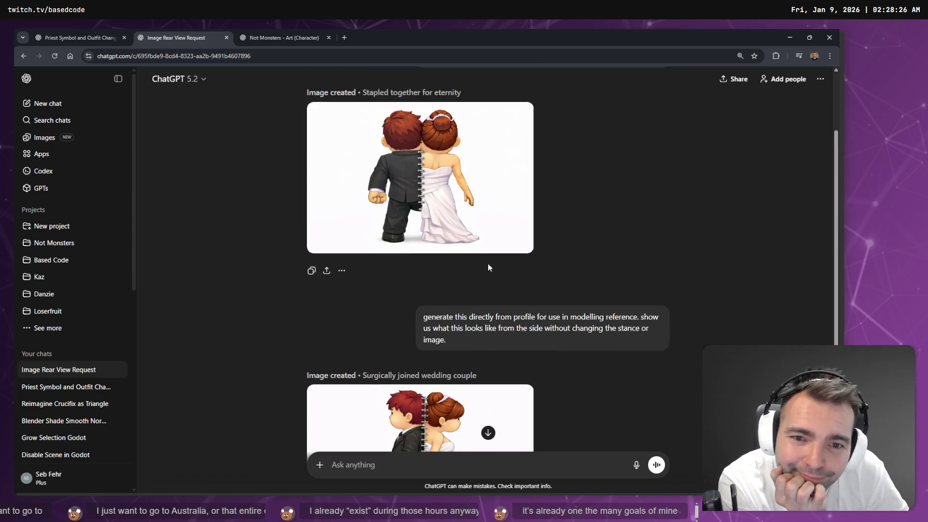
pyautogui.scroll(-1, 488, 263)
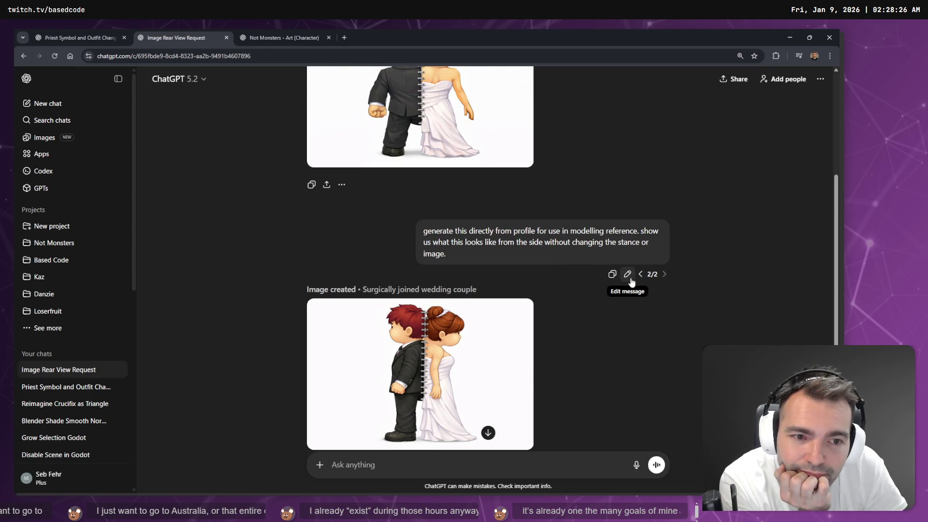
pyautogui.scroll(2, 631, 282)
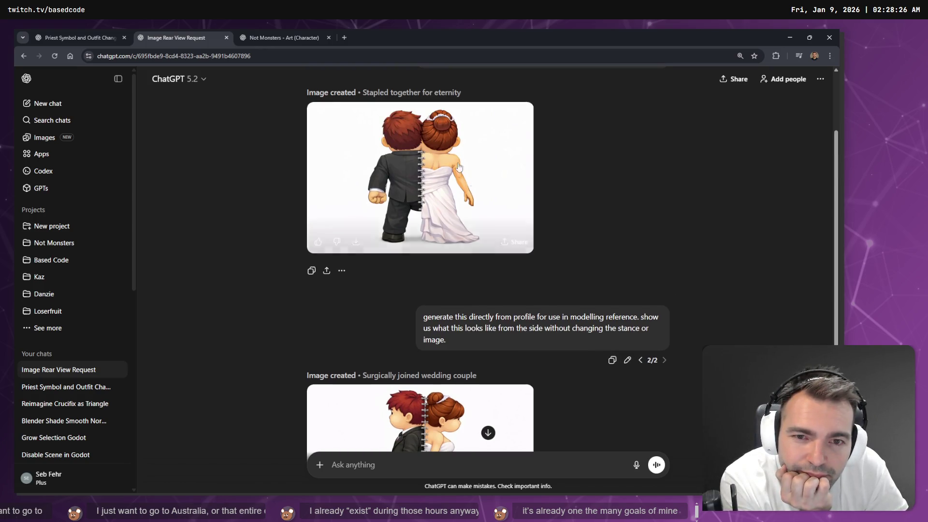
pyautogui.click(629, 361)
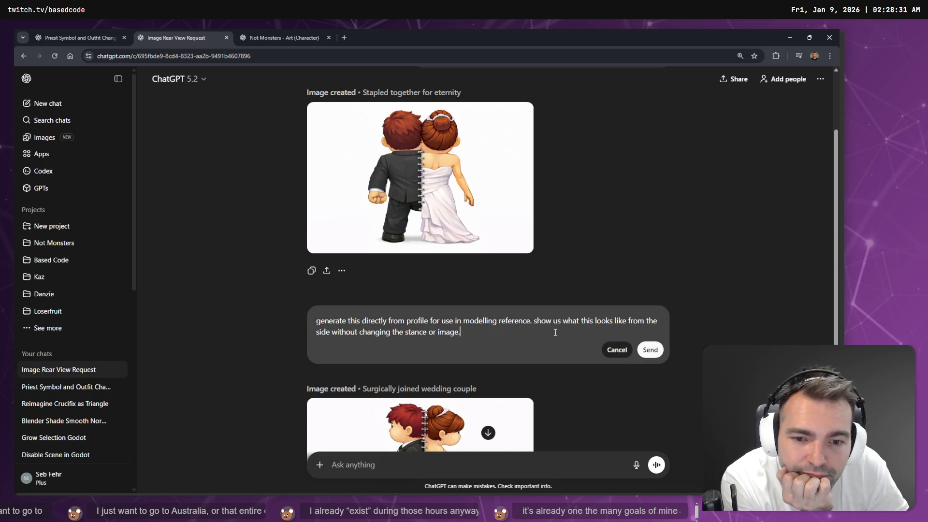
pyautogui.press('super+h')
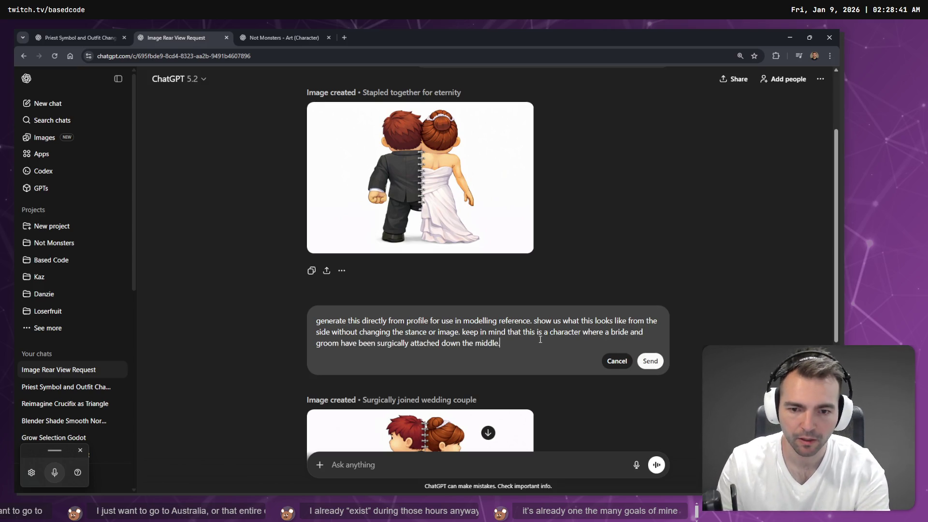
pyautogui.press('super+h')
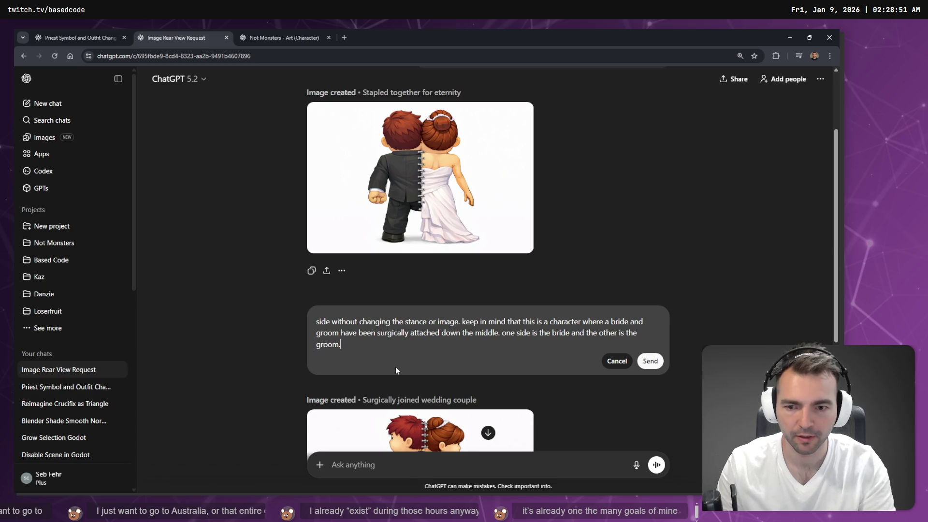
pyautogui.press('Delete')
pyautogui.press('super+h')
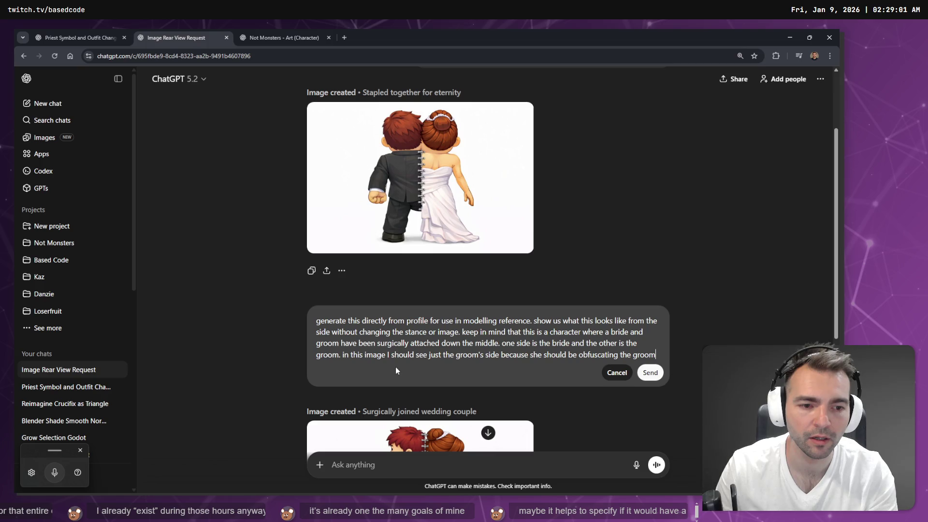
pyautogui.press('super+h')
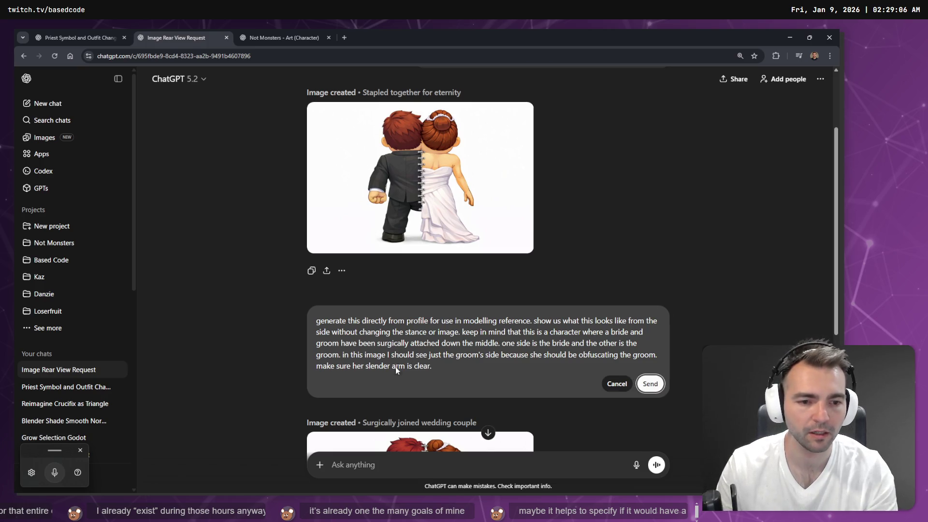
pyautogui.press('Return')
pyautogui.hotkey('ctrl', 'Tab')
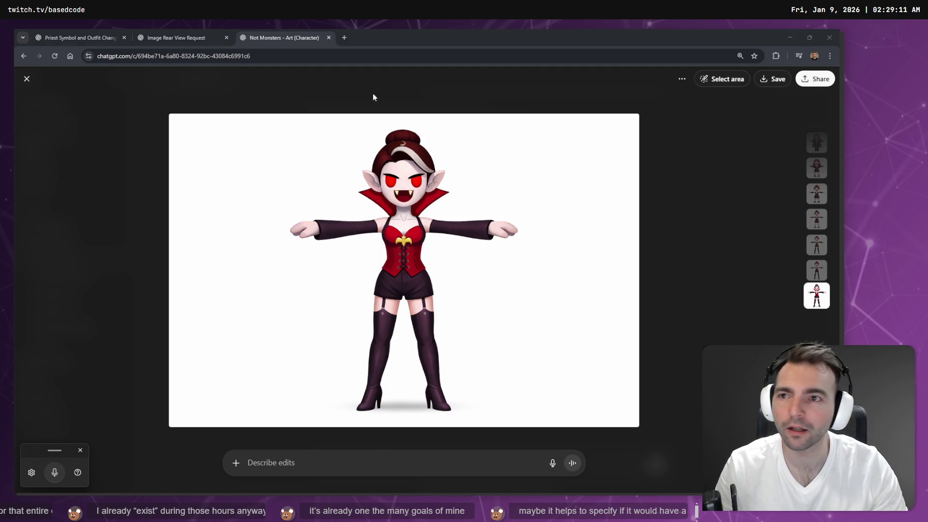
# Review the rear-view request, Not Monsters vampire art and Priest Symbol and Outfit Change chats
pyautogui.click(176, 37)
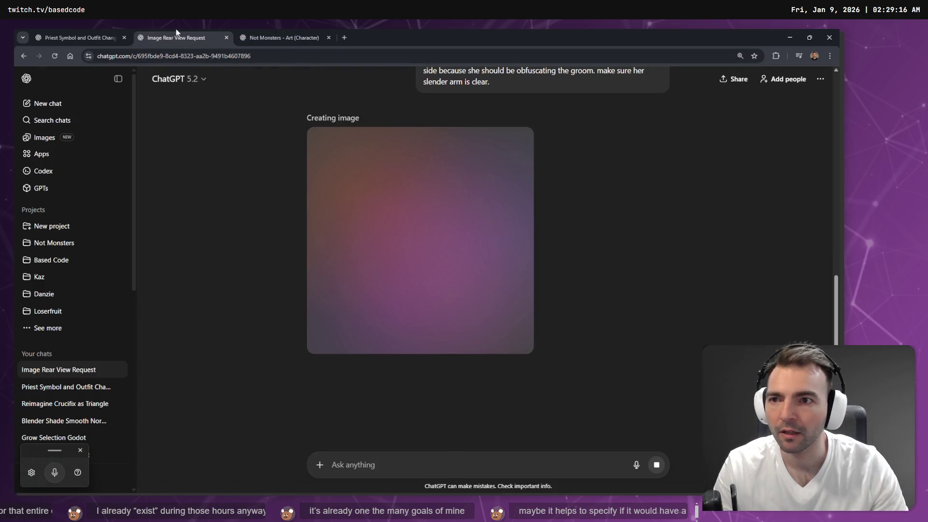
pyautogui.scroll(3, 464, 225)
pyautogui.click(267, 32)
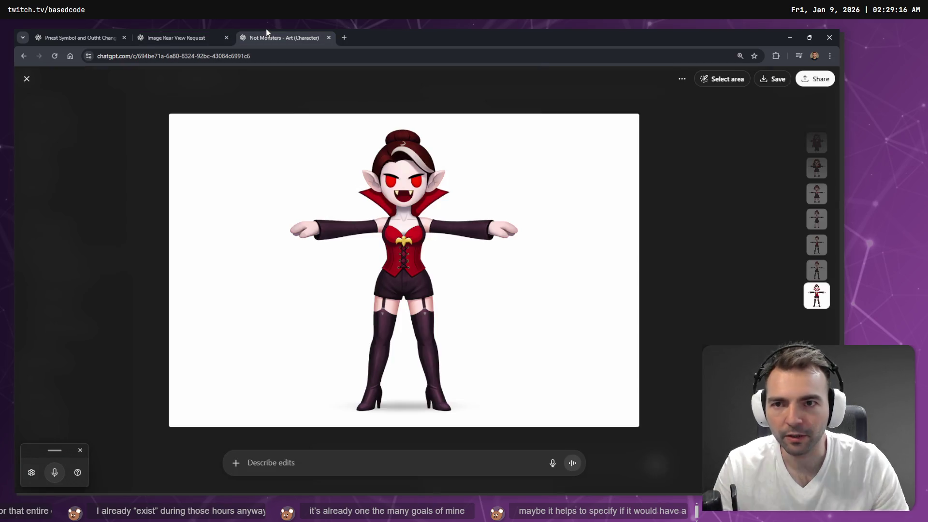
pyautogui.click(72, 35)
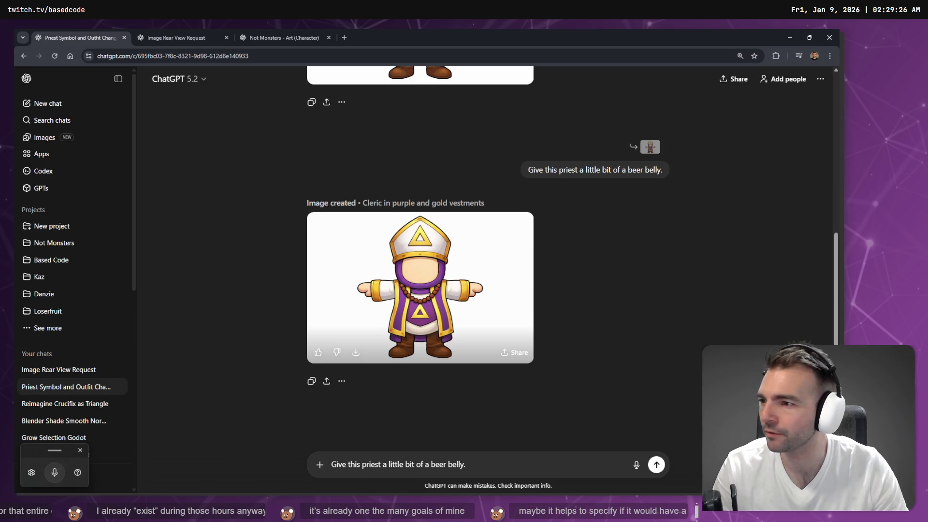
pyautogui.click(256, 31)
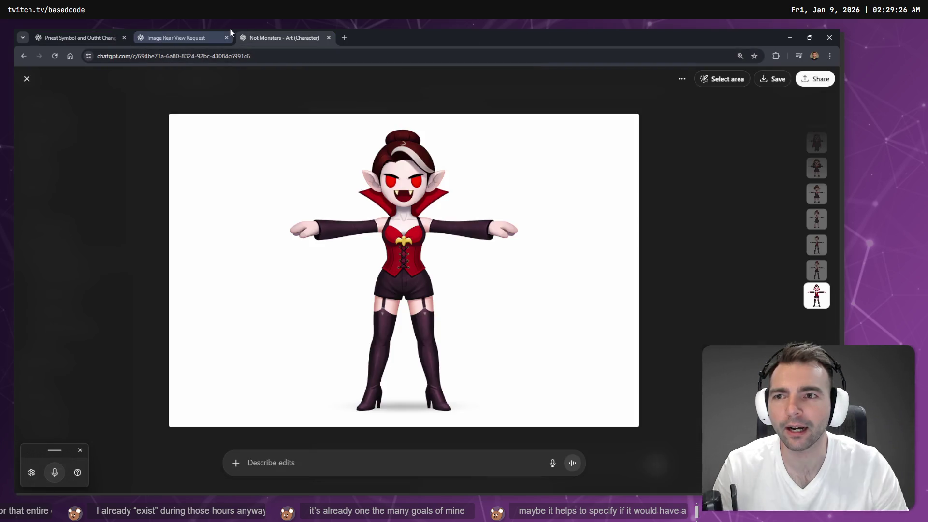
pyautogui.click(215, 35)
# Recheck the vampire image, then open the ChatGPT Images library in a new tab
pyautogui.scroll(5, 460, 385)
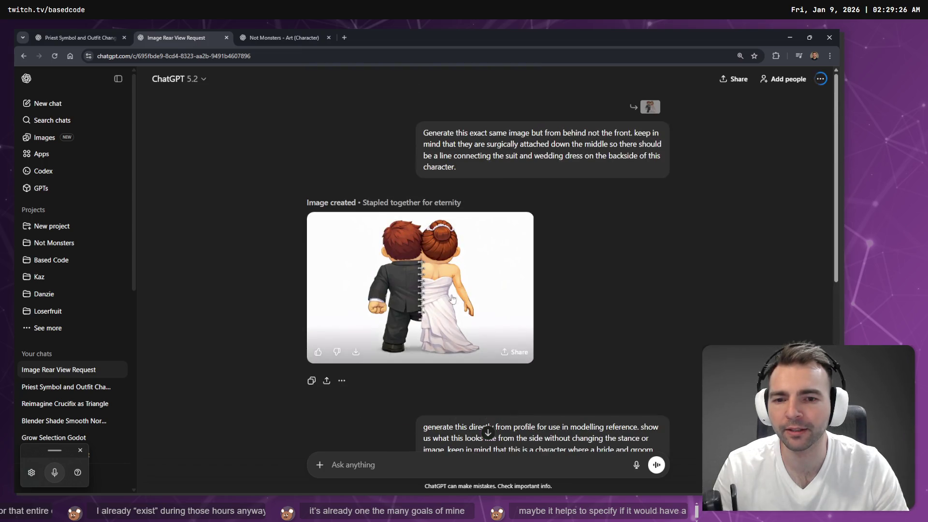
pyautogui.scroll(-9, 438, 339)
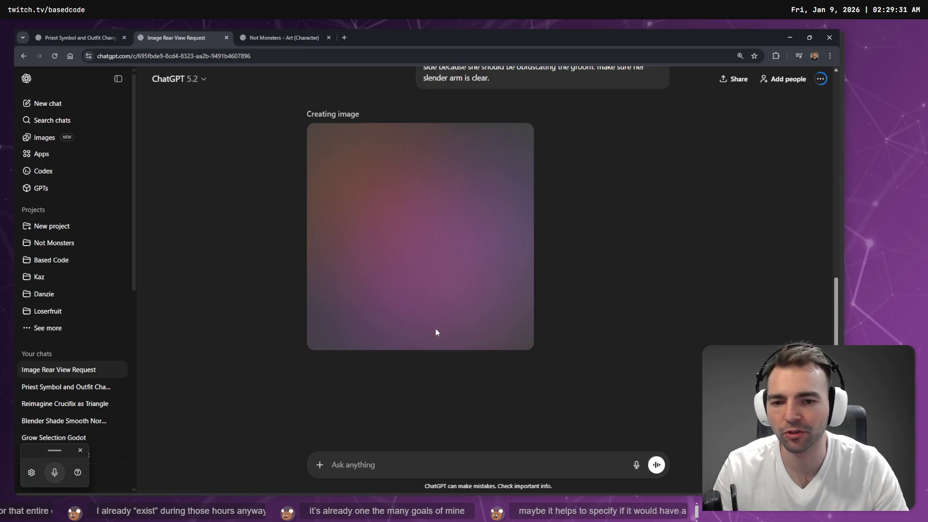
pyautogui.click(277, 30)
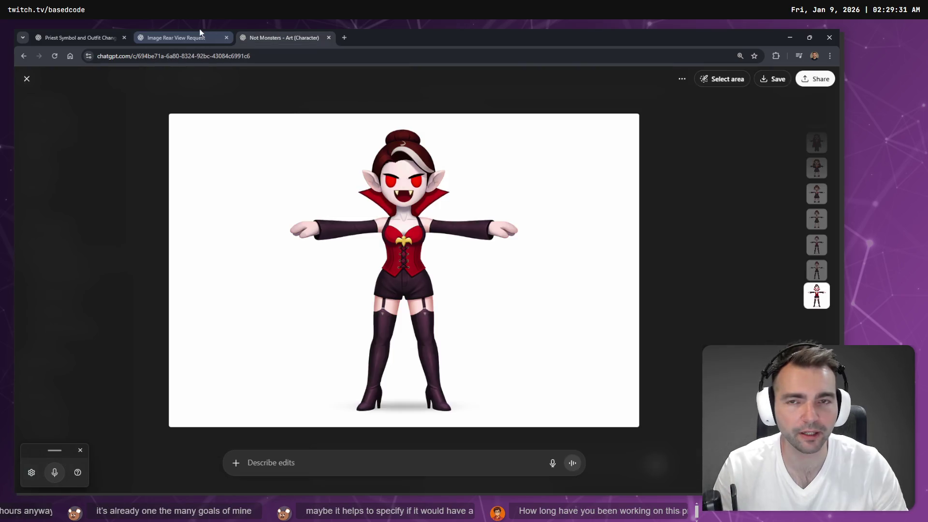
pyautogui.click(200, 32)
pyautogui.scroll(8, 483, 242)
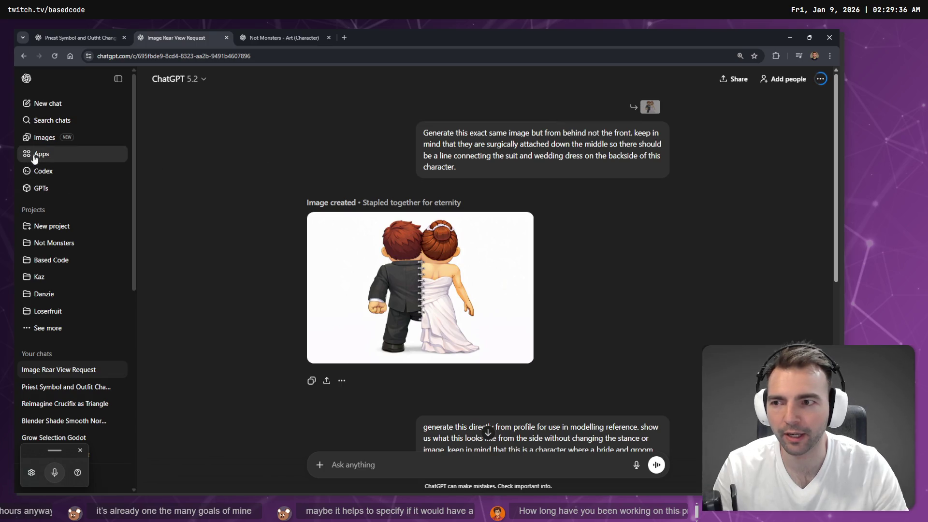
pyautogui.middleClick(39, 138)
pyautogui.click(282, 36)
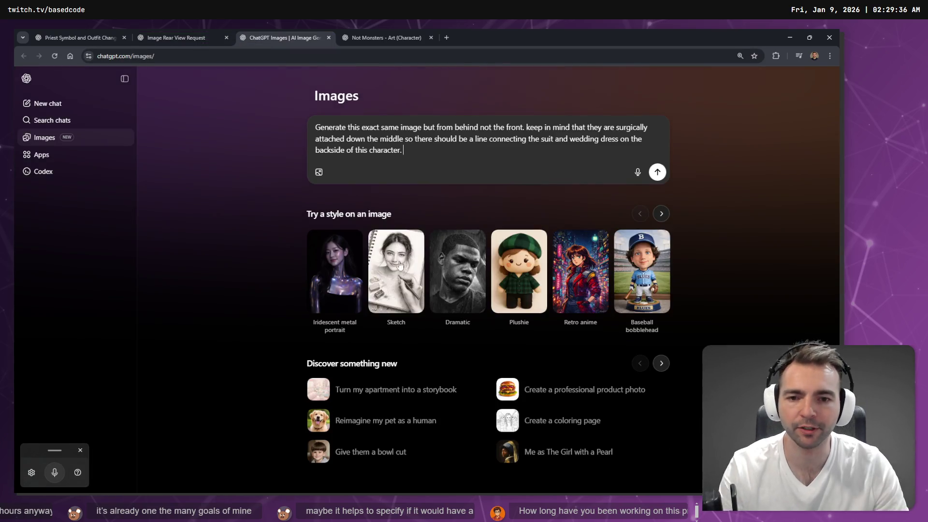
# Scroll My images and open the second stapled wedding image, 'Wedding unity through metal staples', full size
pyautogui.scroll(-3, 479, 259)
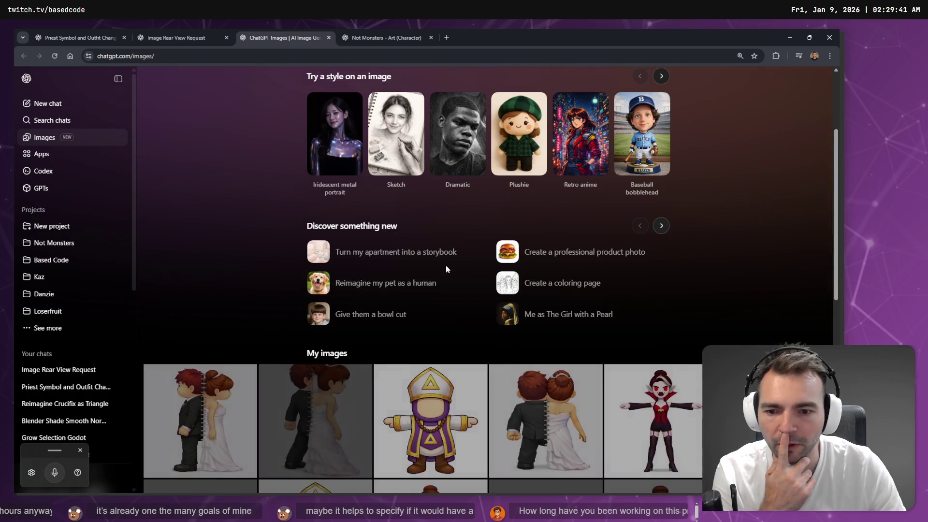
pyautogui.scroll(-3, 440, 263)
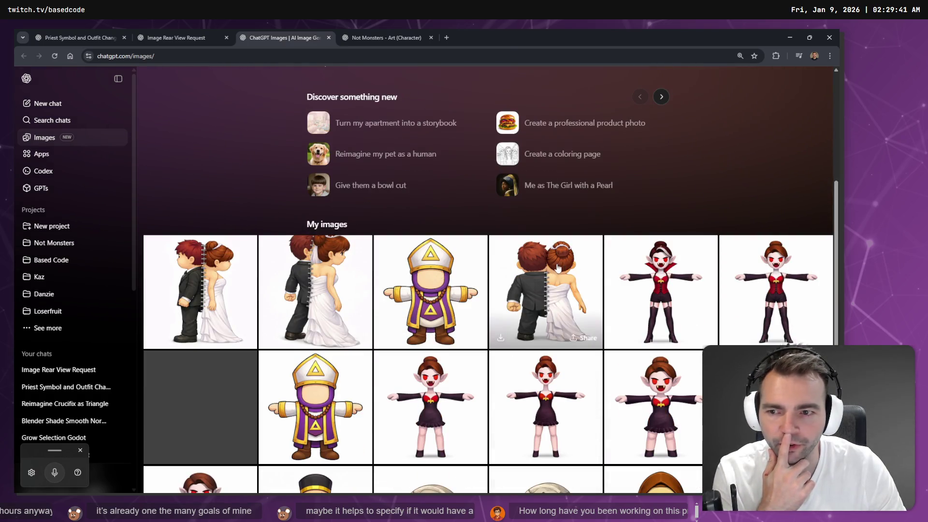
pyautogui.scroll(-5, 556, 264)
pyautogui.scroll(-5, 556, 256)
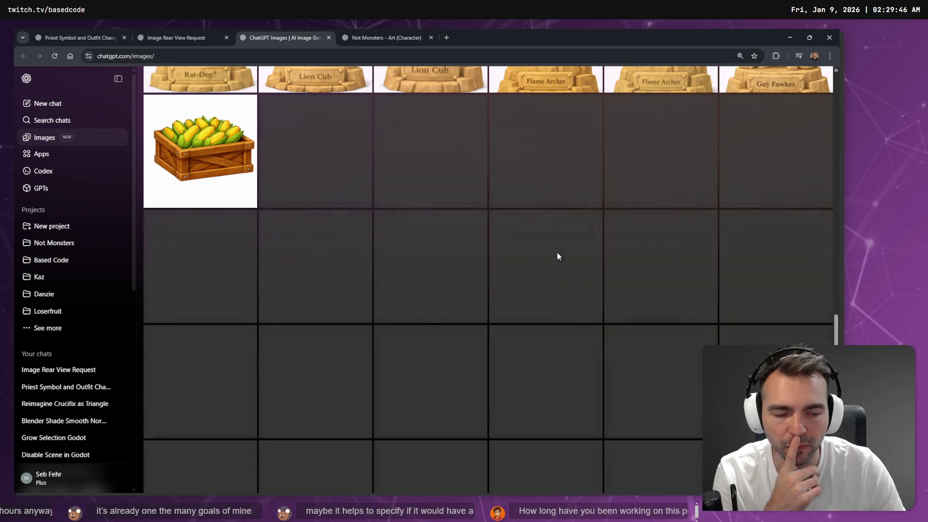
pyautogui.scroll(-6, 556, 252)
pyautogui.scroll(-3, 555, 261)
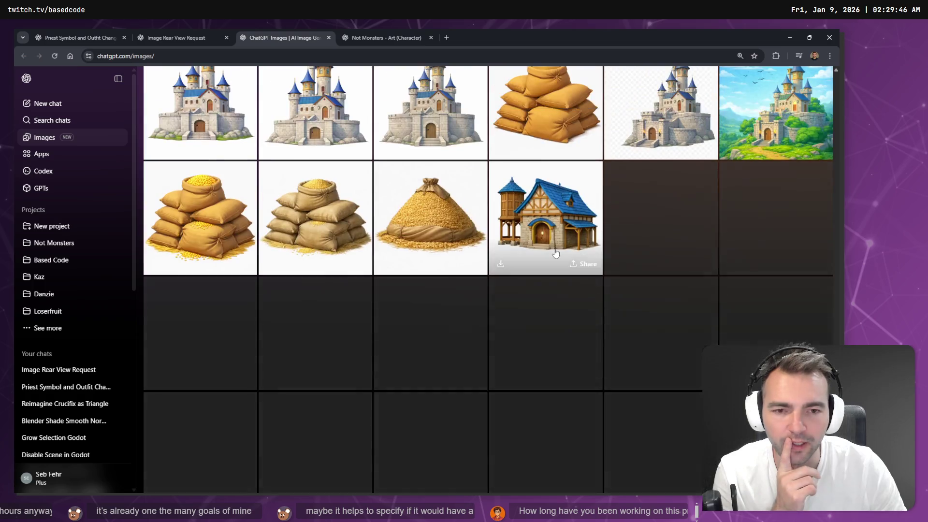
pyautogui.scroll(-4, 557, 255)
pyautogui.scroll(5, 558, 256)
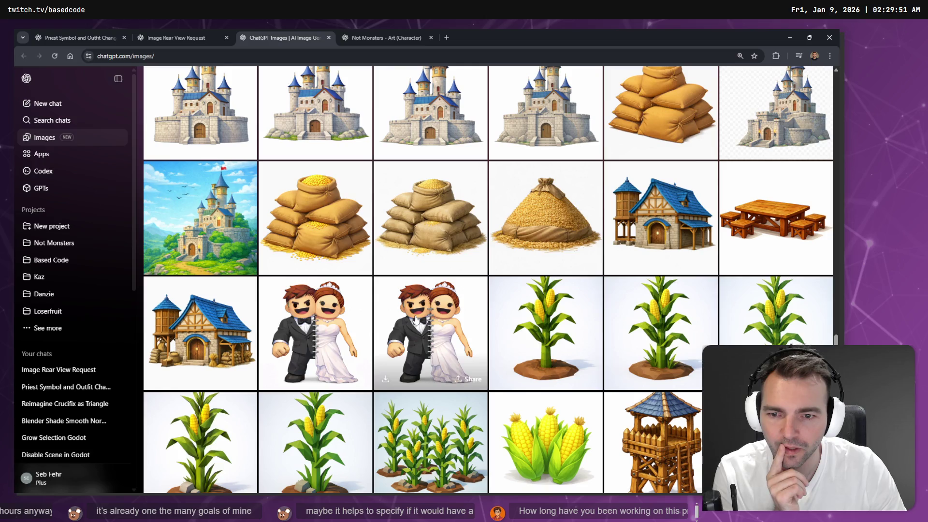
pyautogui.click(419, 324)
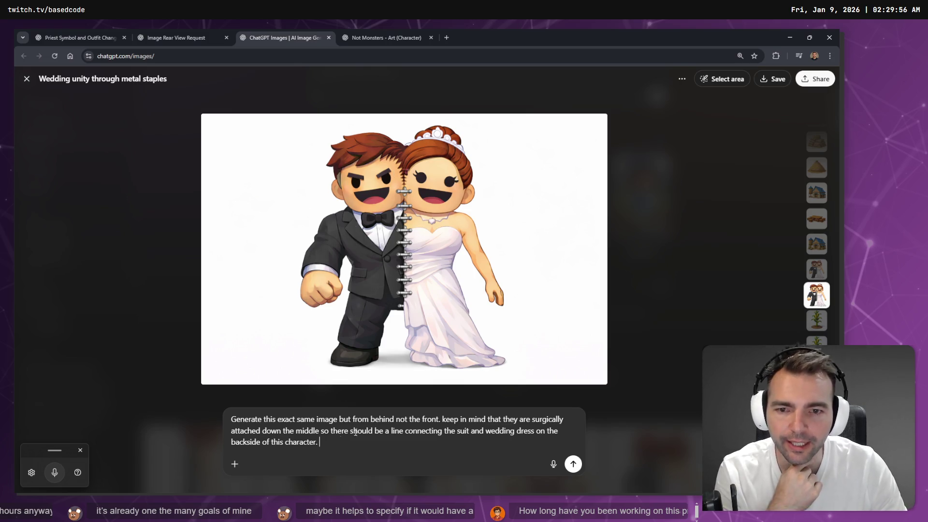
# Mask both faces on the stapled couple and request 'remove these faces but leave the skin.'
pyautogui.hotkey('ctrl', 'a')
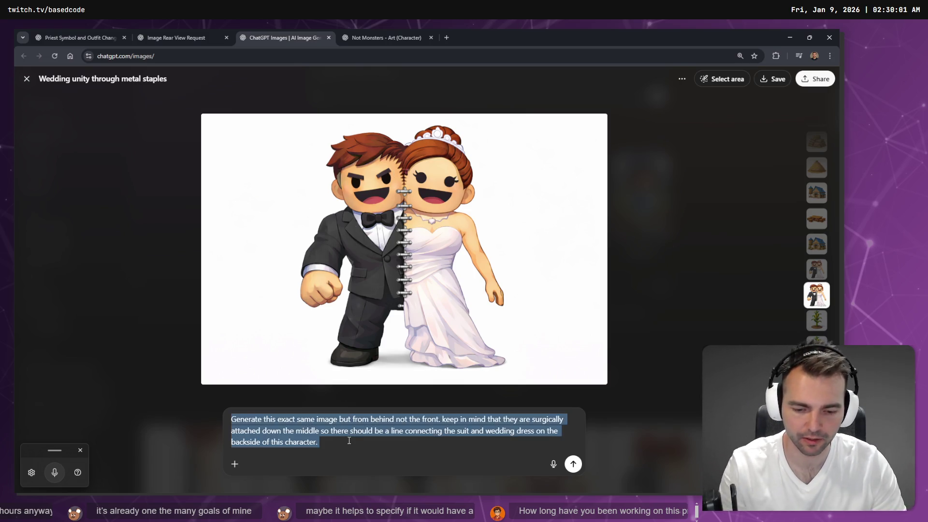
pyautogui.press('BackSpace')
pyautogui.click(717, 78)
pyautogui.moveTo(454, 183)
pyautogui.mouseDown()
pyautogui.moveTo(450, 215)
pyautogui.moveTo(423, 203)
pyautogui.moveTo(370, 203)
pyautogui.mouseUp()
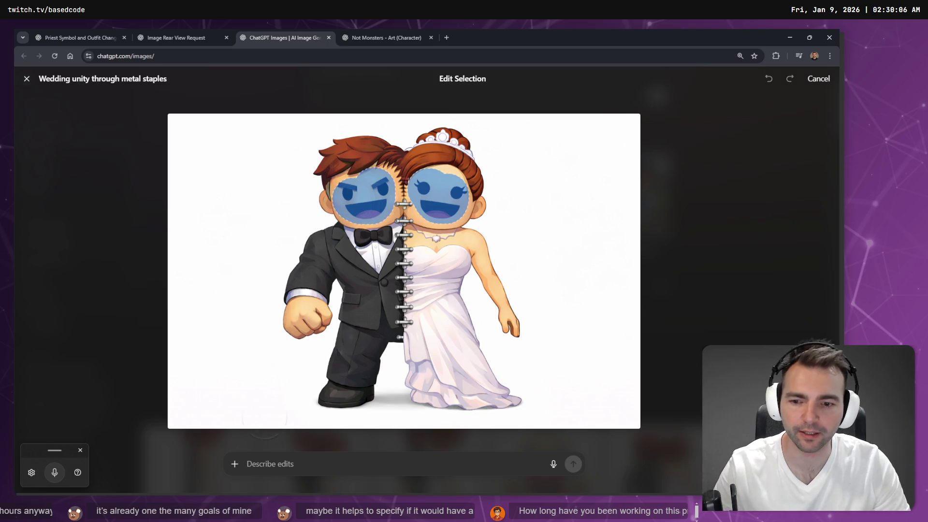
pyautogui.press('super+h')
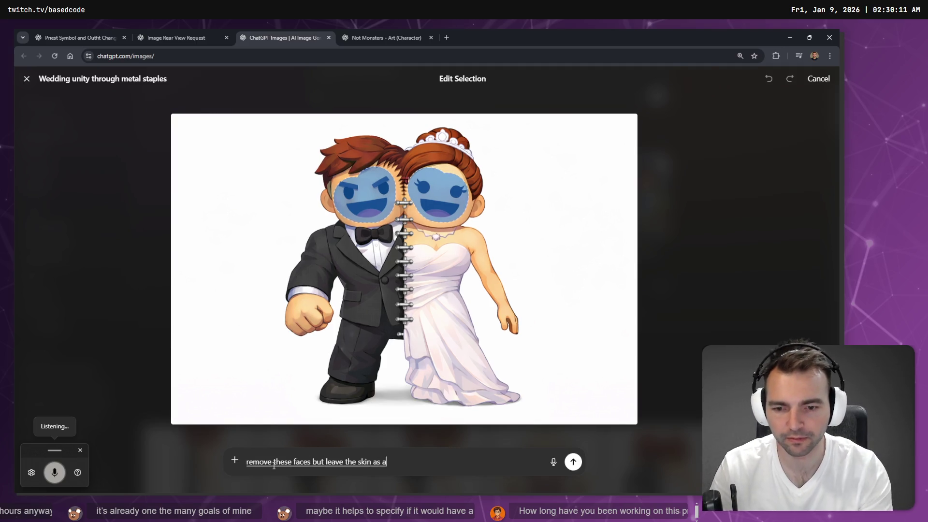
pyautogui.press('Return')
pyautogui.press('super+h')
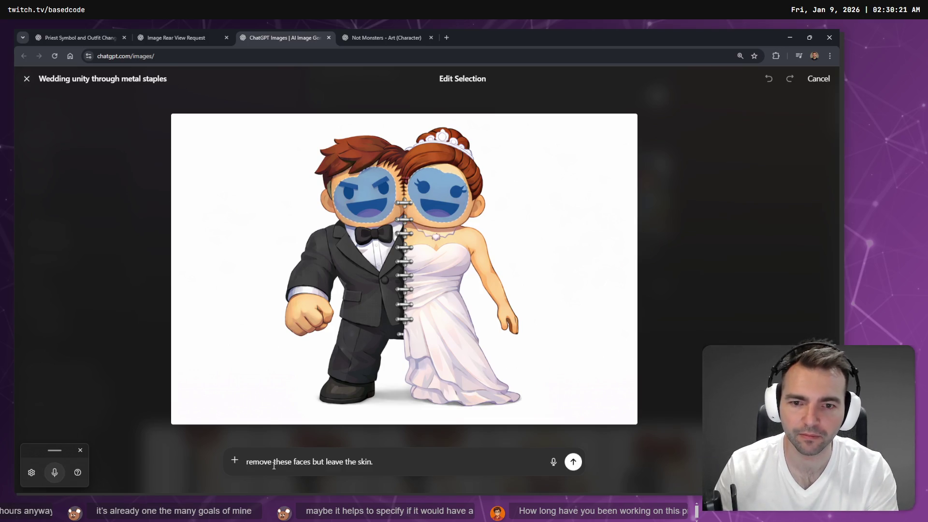
pyautogui.press('Return')
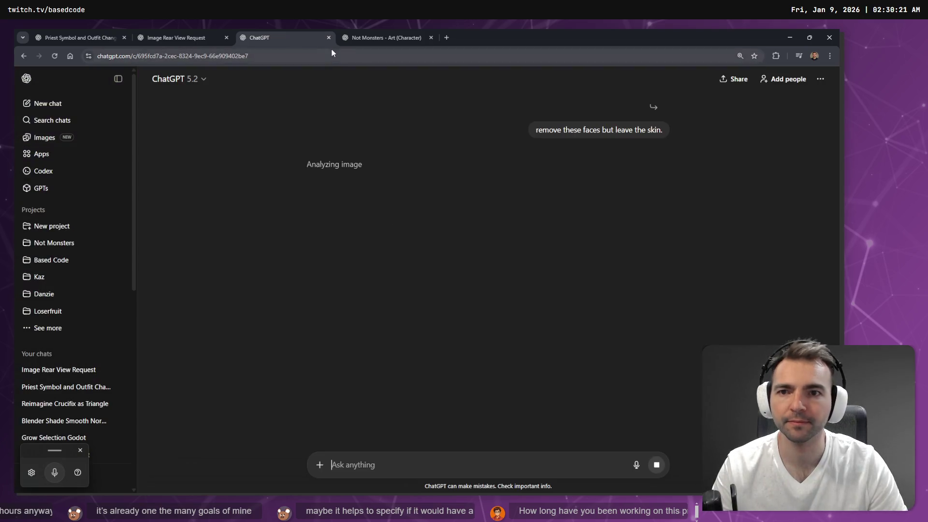
pyautogui.click(364, 33)
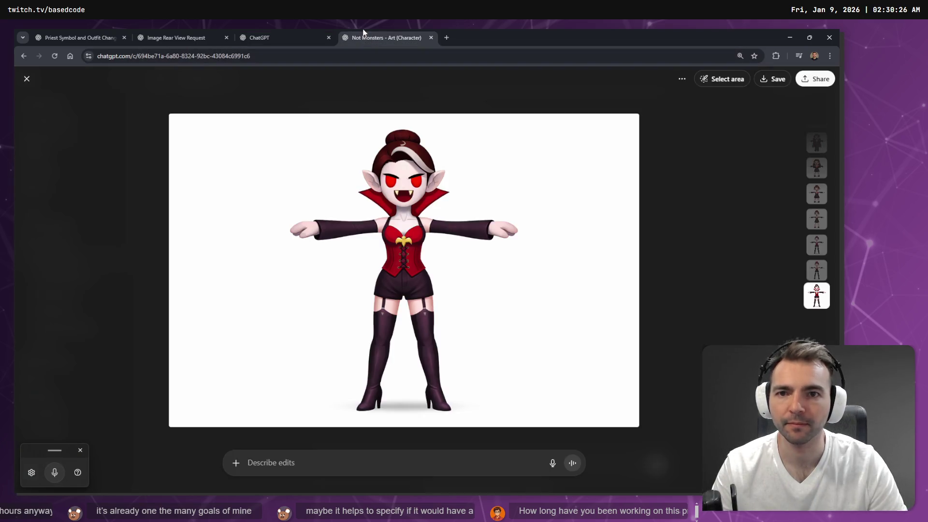
# Rewrite the groom sentence so only the bride with her slender arm is visible, and resend
pyautogui.click(208, 35)
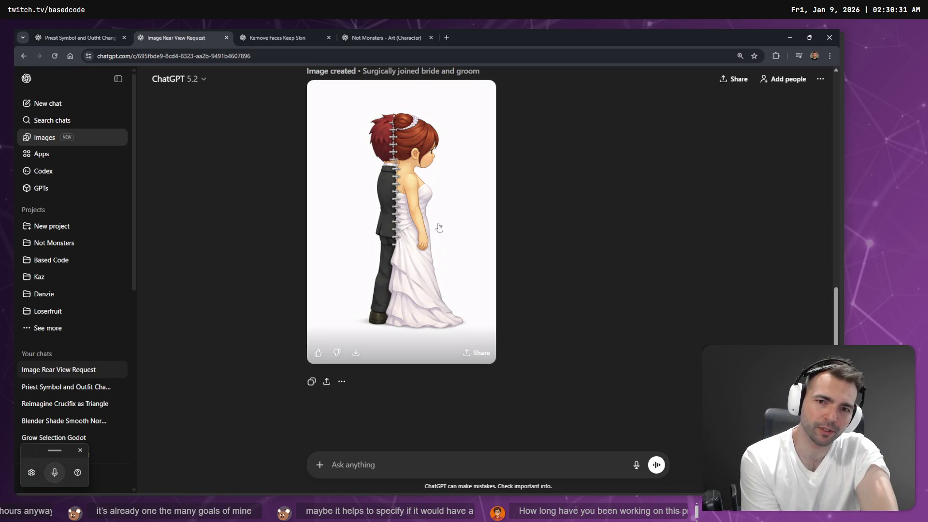
pyautogui.scroll(5, 425, 249)
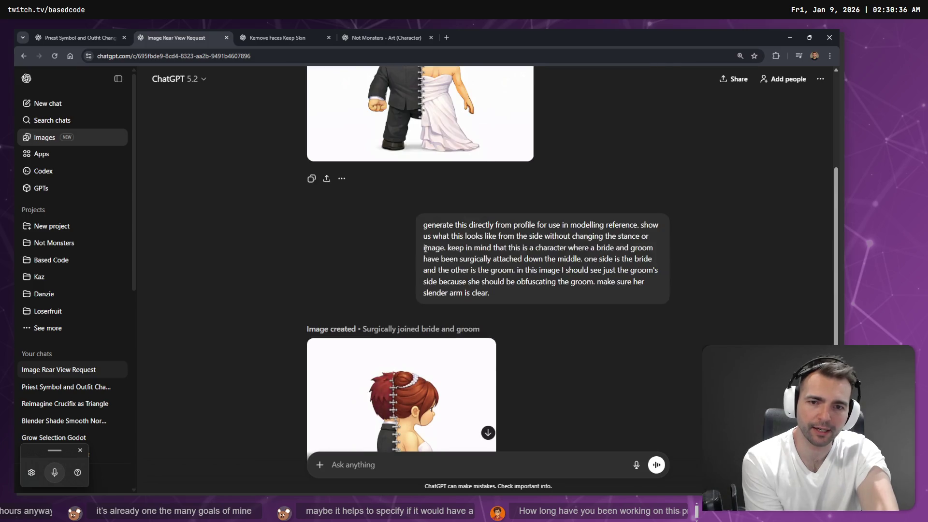
pyautogui.click(628, 313)
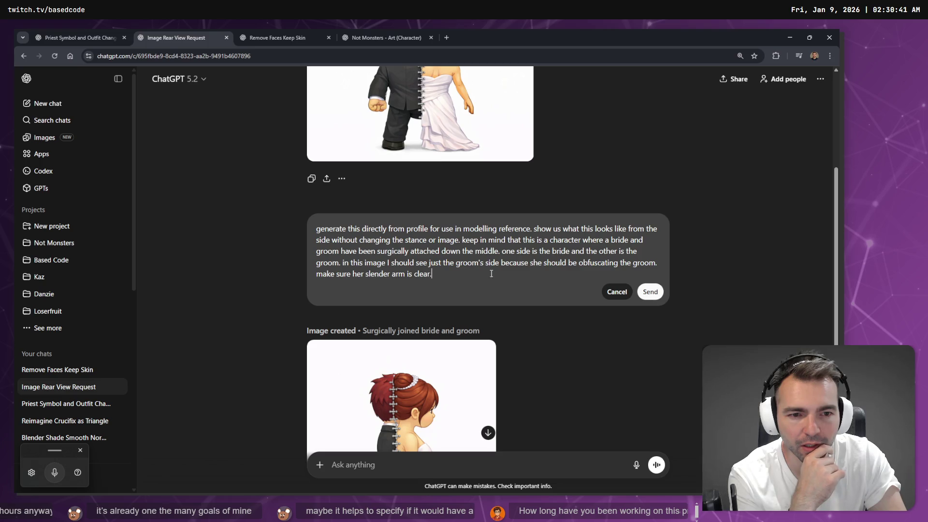
pyautogui.moveTo(658, 265)
pyautogui.mouseDown()
pyautogui.moveTo(380, 265)
pyautogui.moveTo(348, 274)
pyautogui.moveTo(345, 264)
pyautogui.mouseUp()
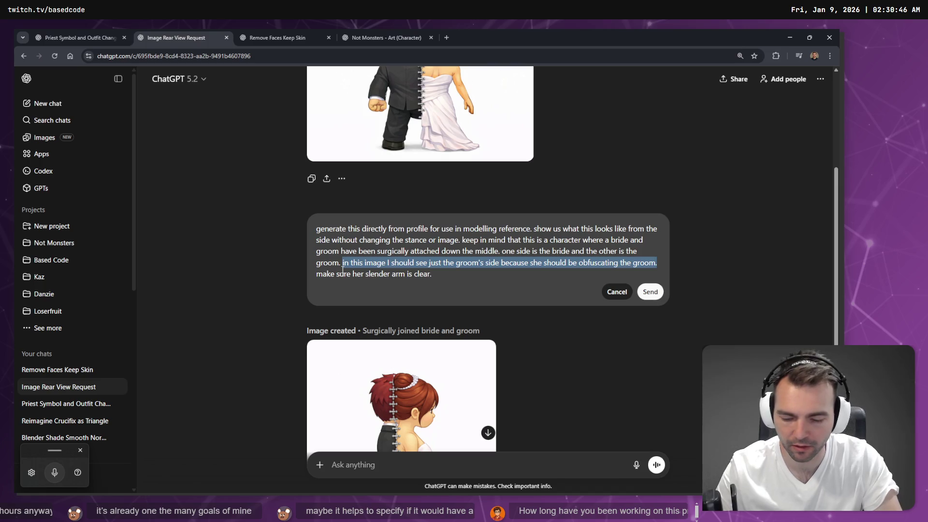
pyautogui.press('super+h')
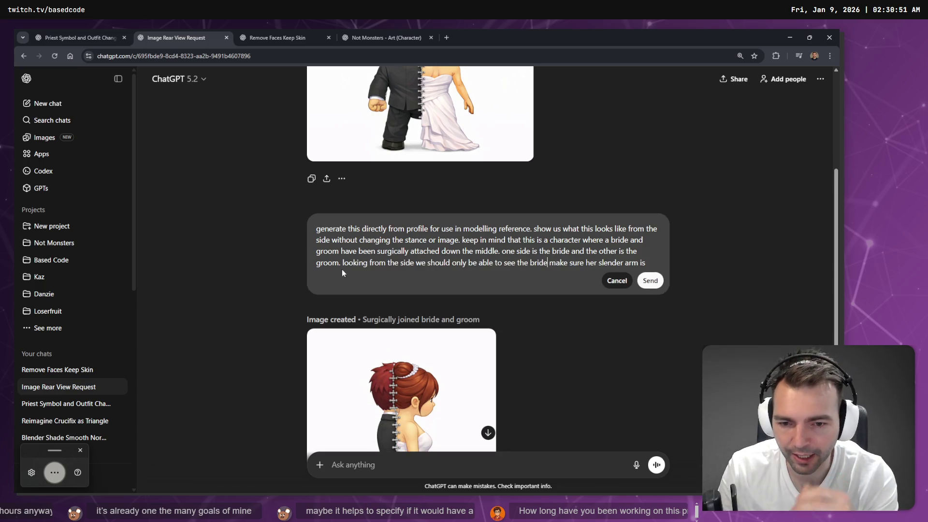
pyautogui.press('Tab')
pyautogui.press('Tab')
pyautogui.press('Return')
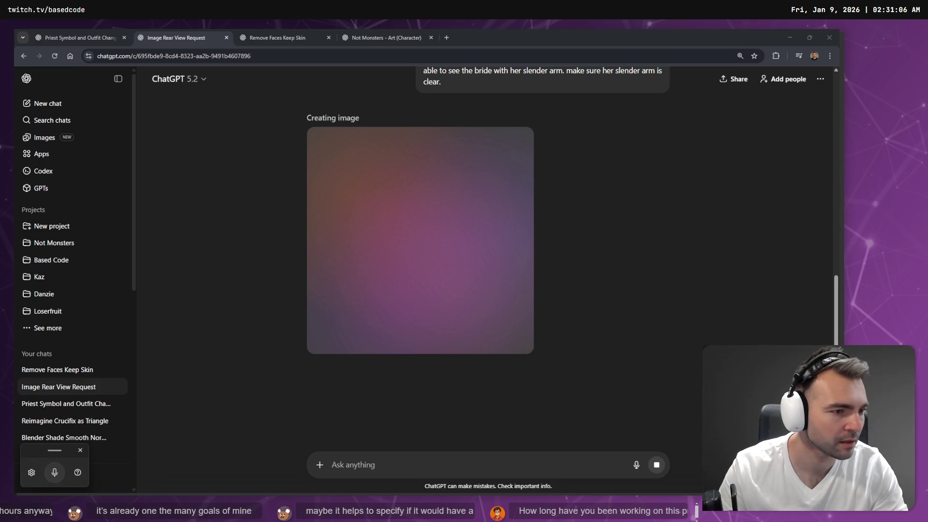
# Orbit the vampire girl model to inspect its back and sides, then set it auto-rotating
pyautogui.hotkey('alt', 'Tab')
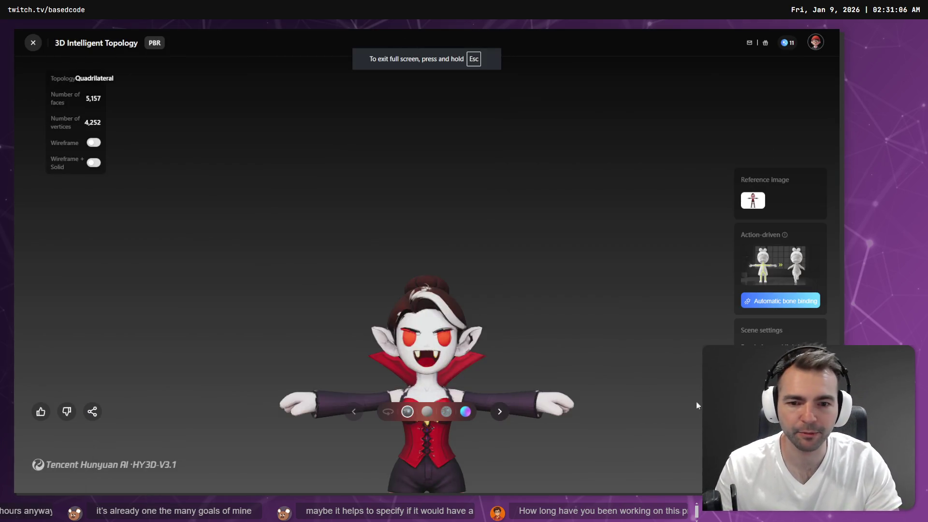
pyautogui.moveTo(531, 219); pyautogui.dragTo(598, 230)
pyautogui.moveTo(479, 232); pyautogui.dragTo(592, 240)
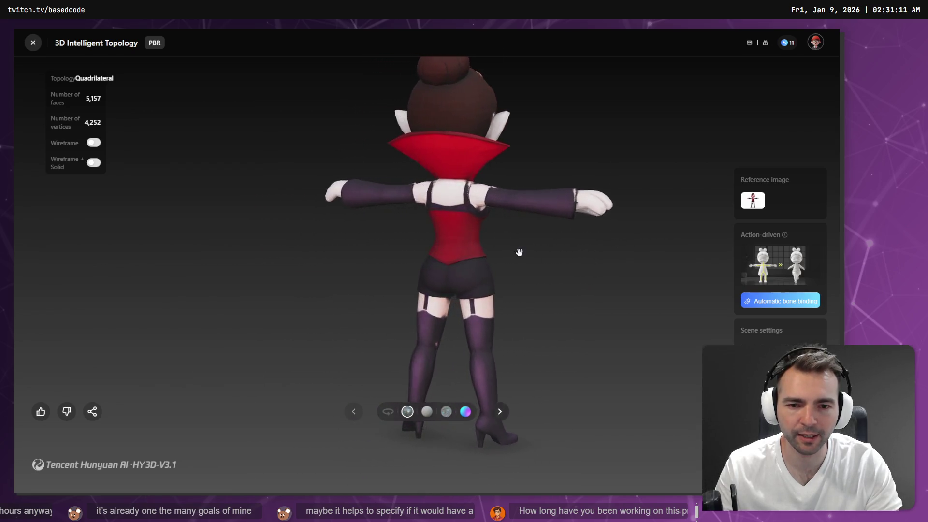
pyautogui.moveTo(520, 252); pyautogui.dragTo(581, 232)
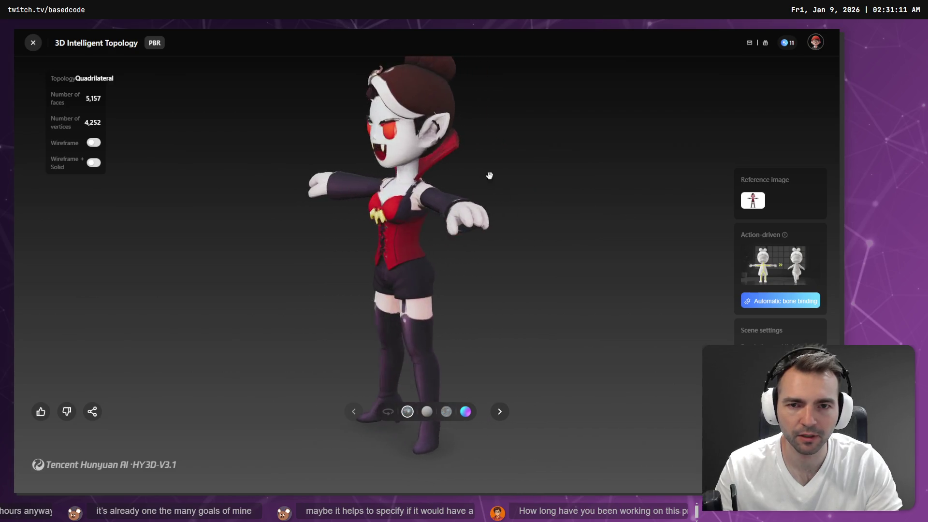
pyautogui.moveTo(491, 178)
pyautogui.mouseDown()
pyautogui.moveTo(505, 145)
pyautogui.moveTo(563, 179)
pyautogui.mouseUp()
pyautogui.click(389, 411)
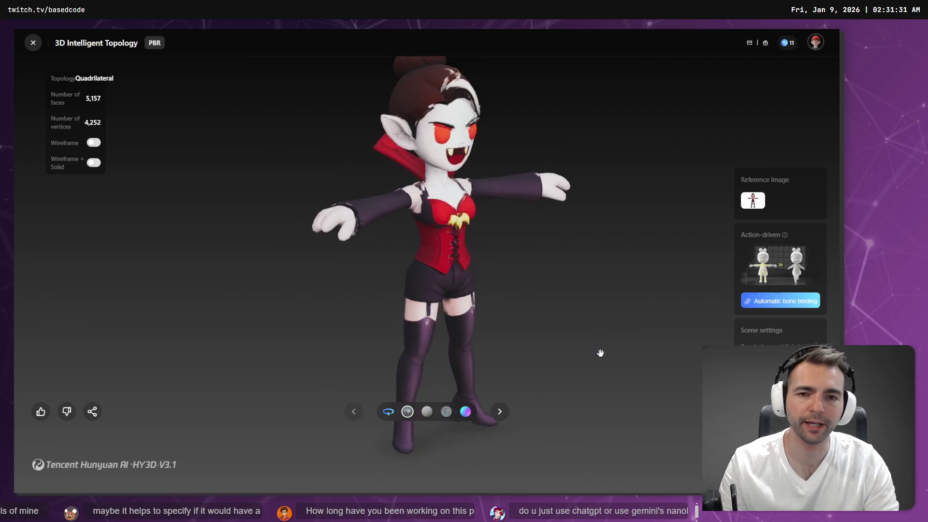
# Return to the ChatGPT chat where the 'Bridal elegance with a twist' image is generating
pyautogui.hotkey('alt', 'Tab')
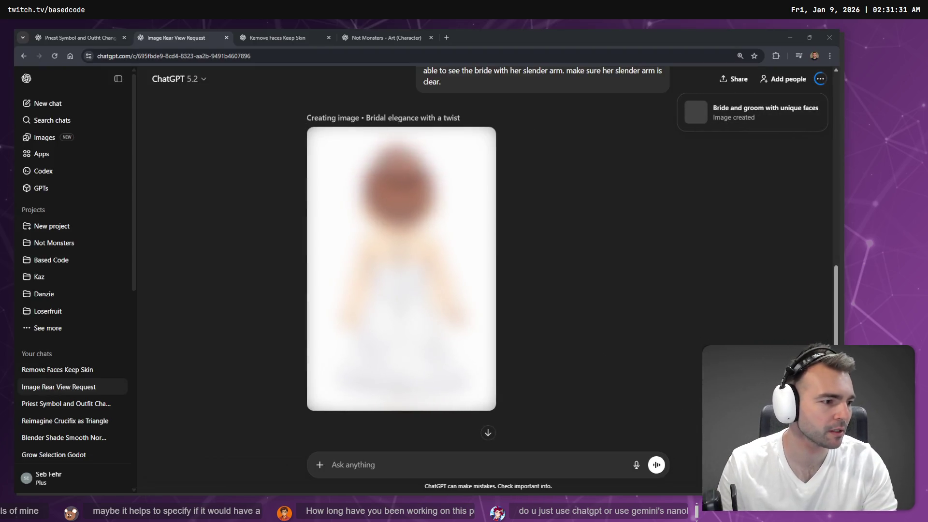
# Review the Remove Faces Keep Skin result, then delete that chat
pyautogui.click(273, 30)
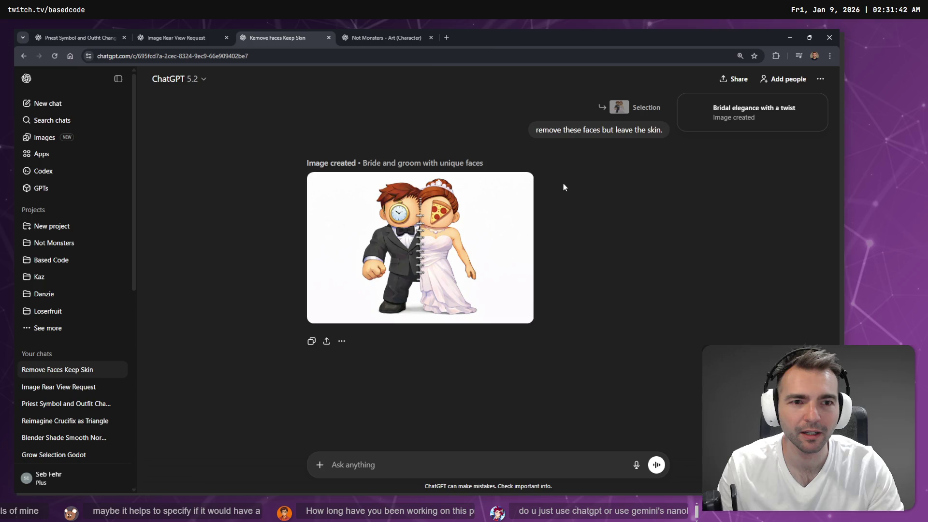
pyautogui.click(506, 216)
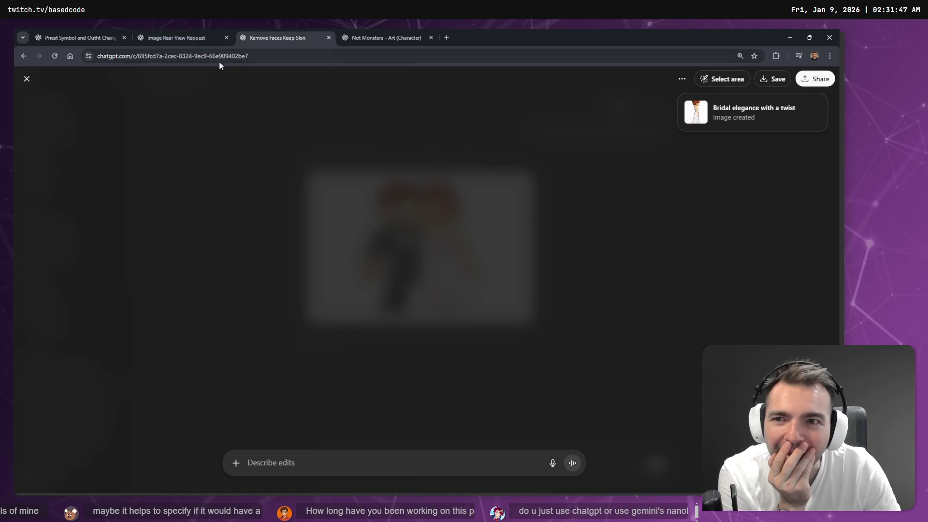
pyautogui.click(26, 79)
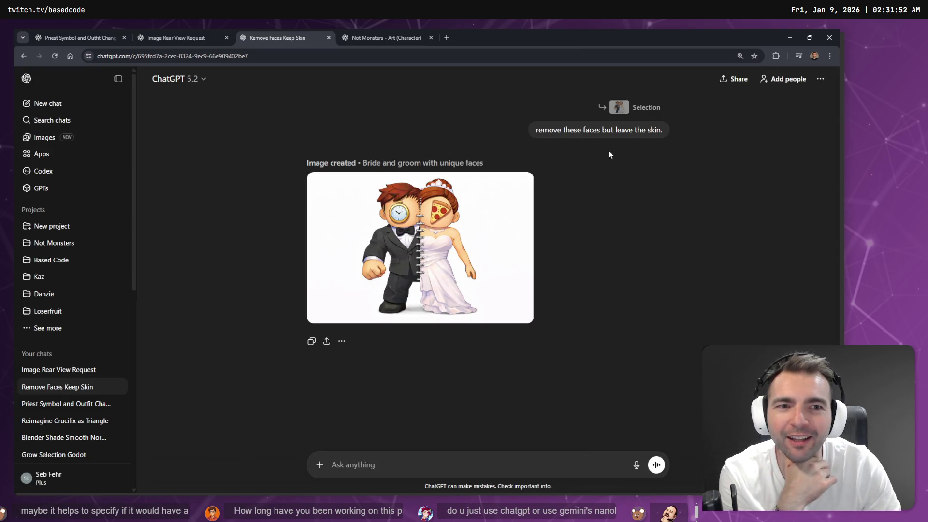
pyautogui.click(186, 36)
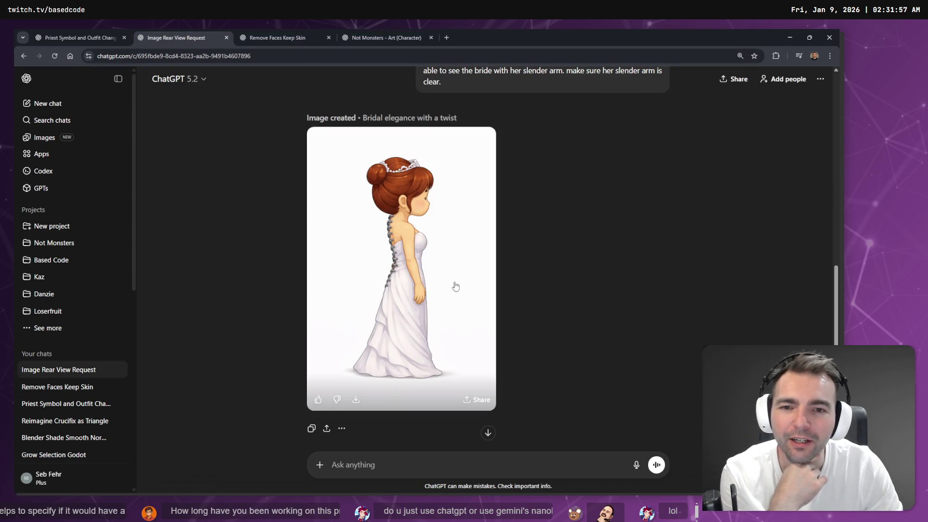
pyautogui.click(280, 38)
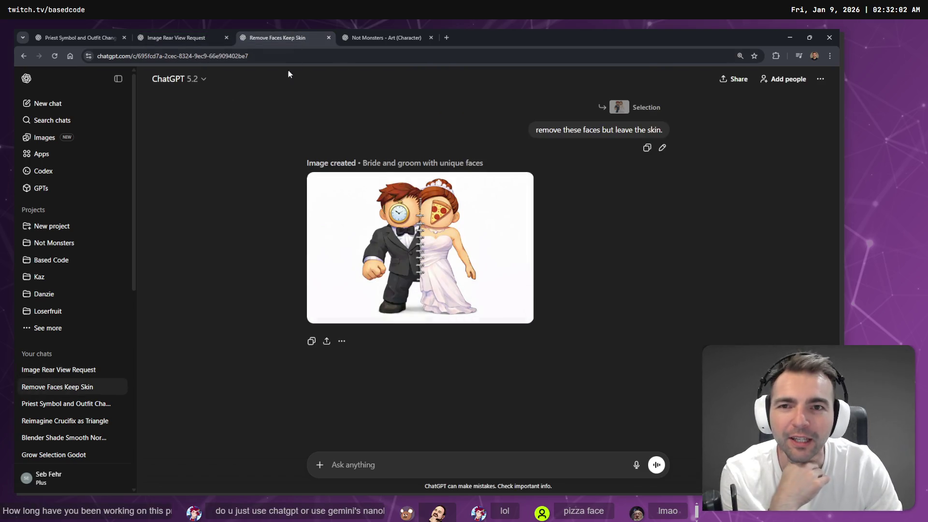
pyautogui.click(820, 78)
pyautogui.click(728, 177)
pyautogui.click(509, 286)
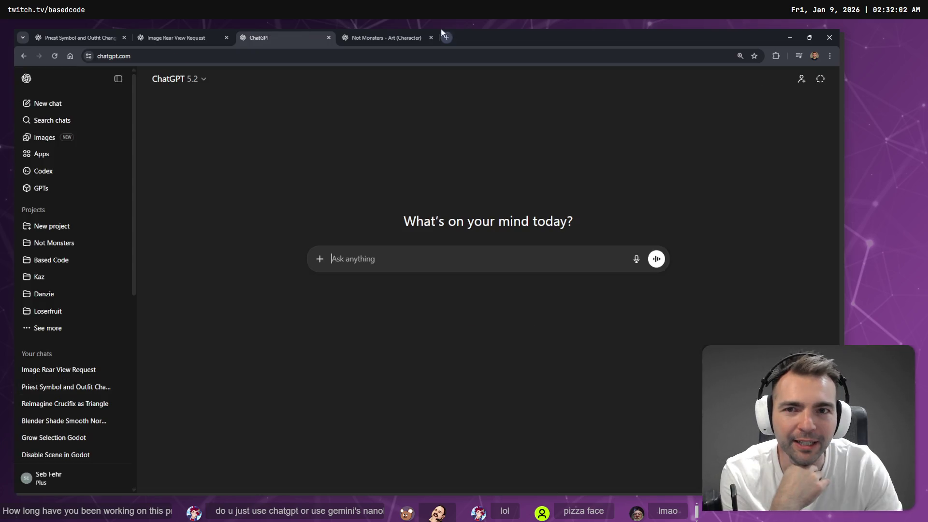
# Copy the side-view bride image from the Image Rear View Request chat
pyautogui.click(411, 37)
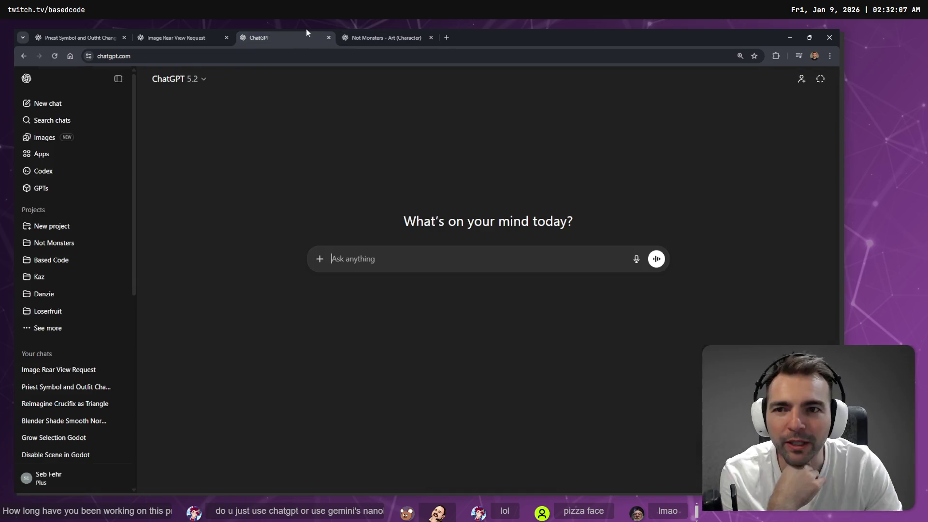
pyautogui.click(219, 33)
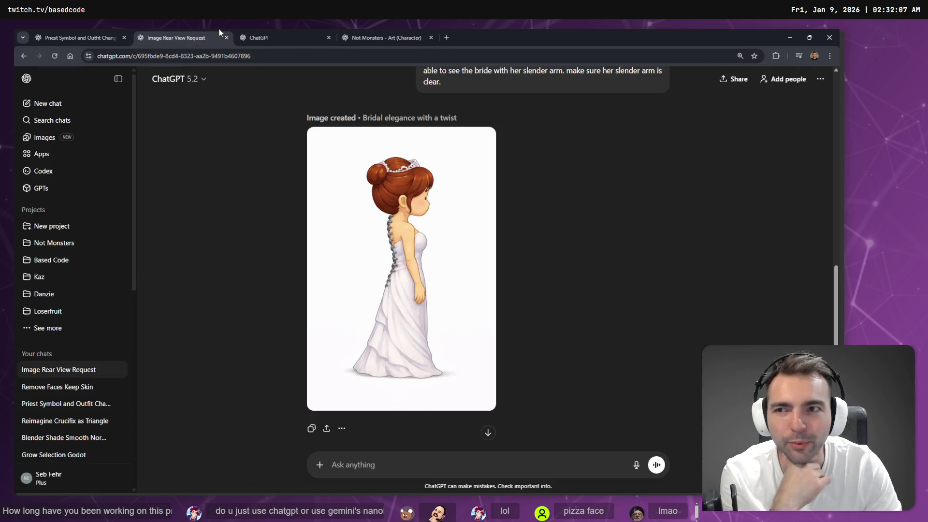
pyautogui.moveTo(475, 243)
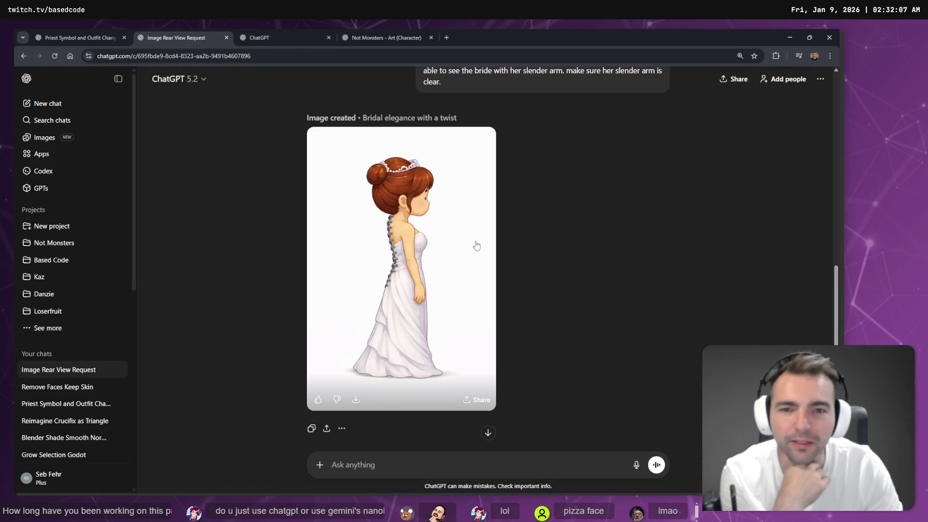
pyautogui.click(439, 242)
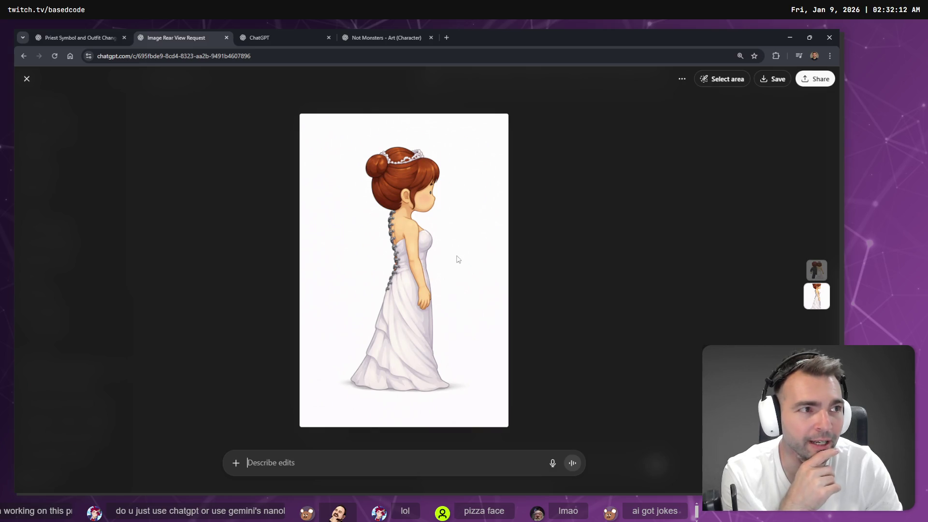
pyautogui.click(587, 233)
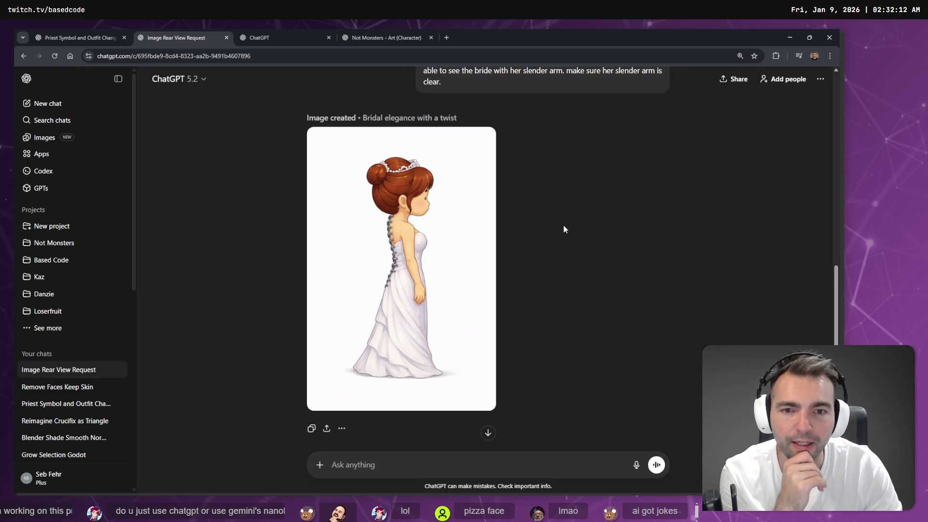
pyautogui.rightClick(409, 264)
pyautogui.click(400, 243)
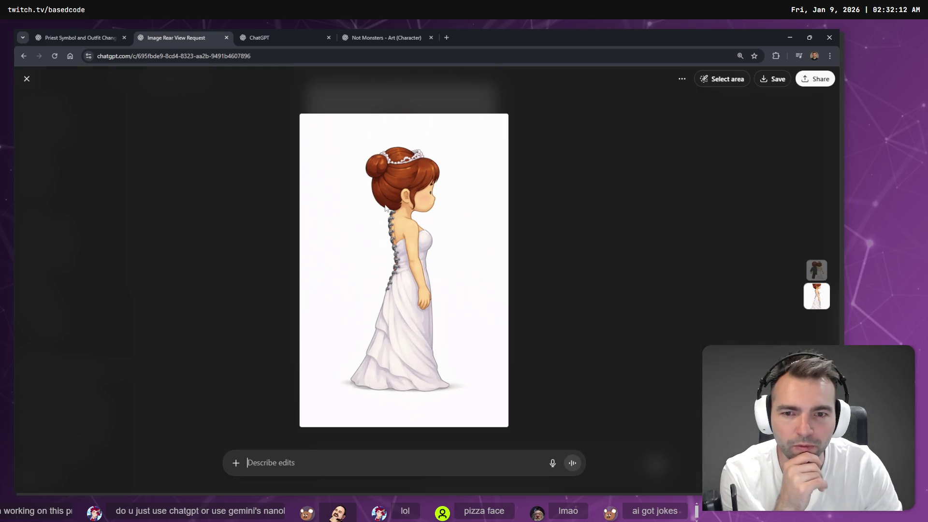
pyautogui.rightClick(419, 245)
pyautogui.click(460, 281)
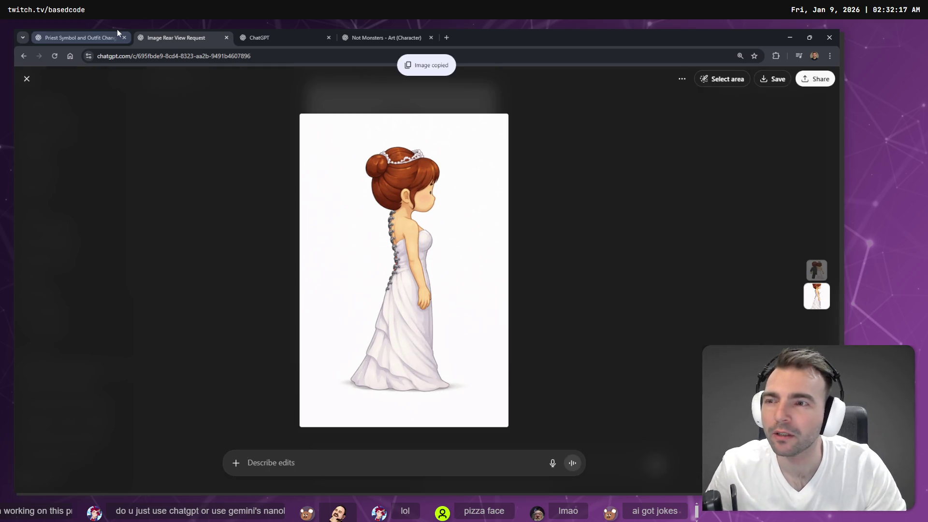
# Move over to the Not Monster whiteboard and scroll down the board
pyautogui.click(260, 32)
pyautogui.click(155, 37)
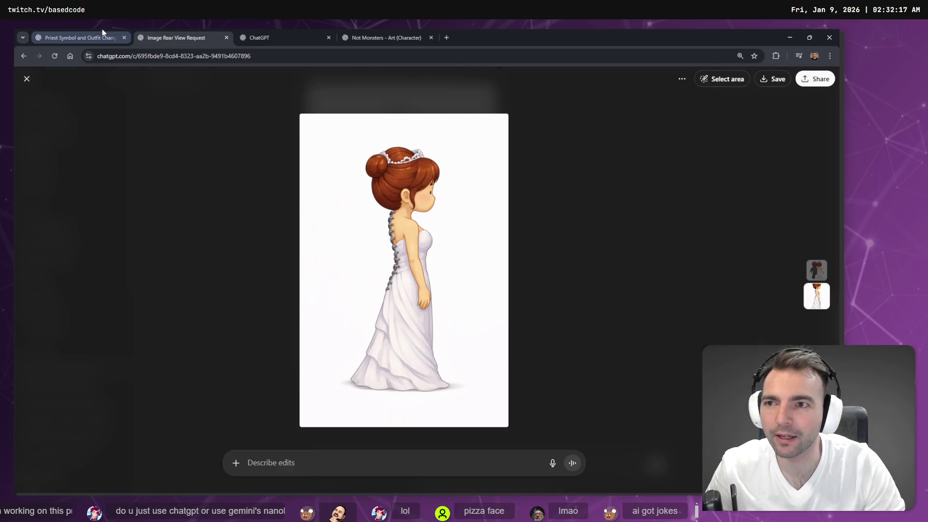
pyautogui.hotkey('alt', 'Tab')
pyautogui.scroll(-5, 568, 315)
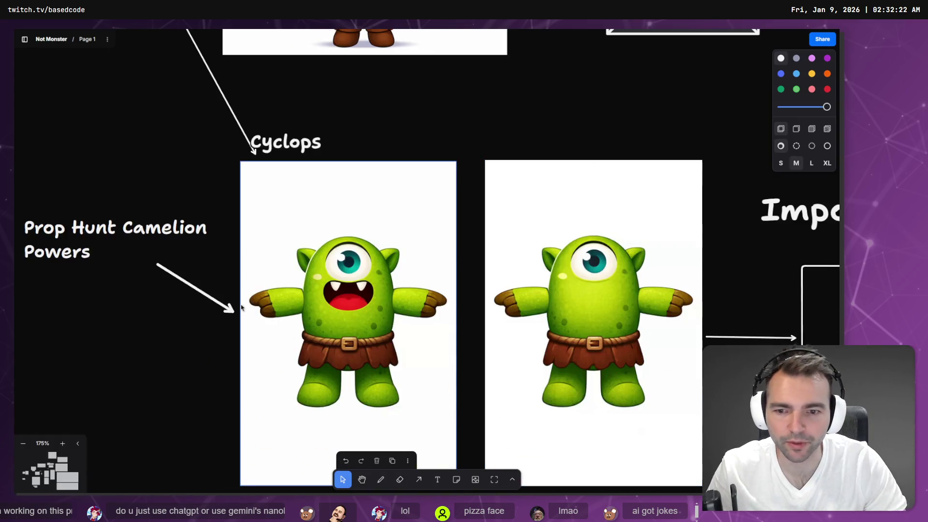
# Paste the bride image onto the board, shrink it and place it beside the couple image
pyautogui.scroll(-6, 244, 384)
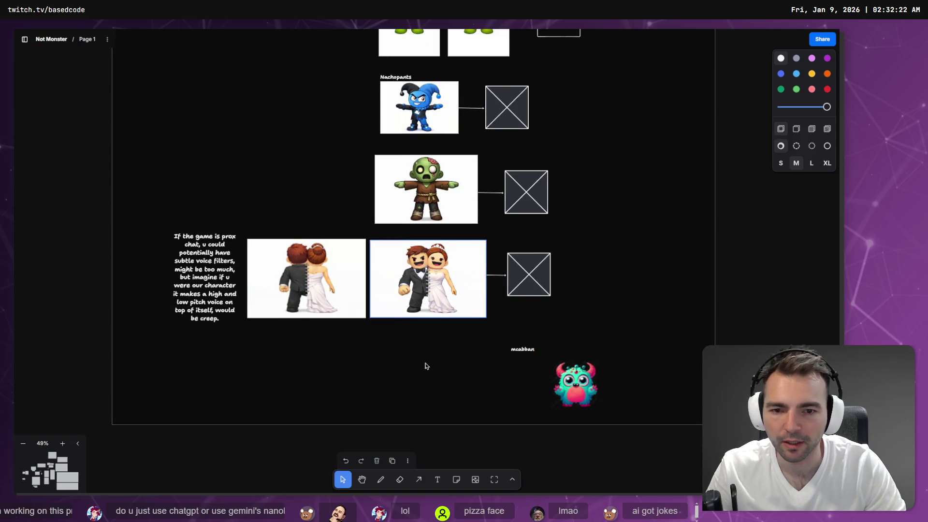
pyautogui.hotkey('ctrl', 'v')
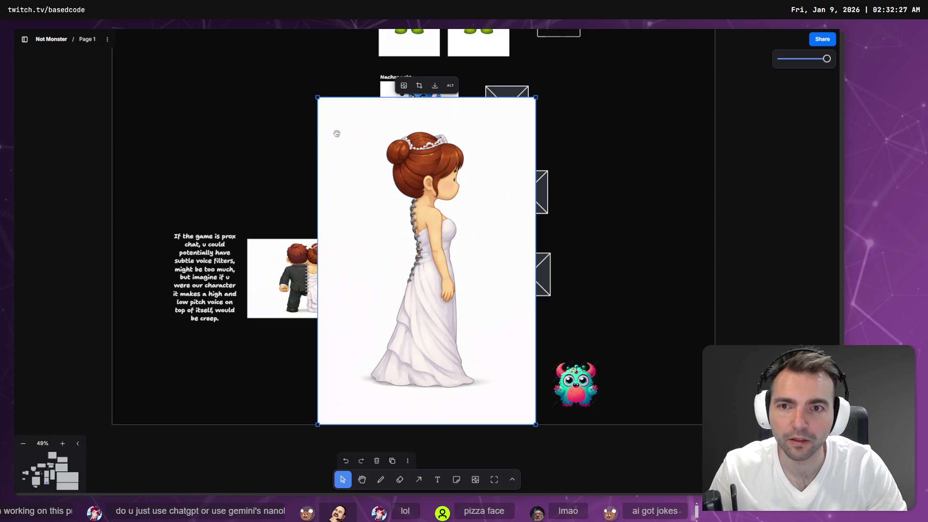
pyautogui.press('Escape')
pyautogui.moveTo(322, 105)
pyautogui.mouseDown()
pyautogui.moveTo(401, 167)
pyautogui.moveTo(545, 308)
pyautogui.moveTo(474, 319)
pyautogui.moveTo(520, 266)
pyautogui.moveTo(477, 273)
pyautogui.moveTo(432, 311)
pyautogui.moveTo(469, 294)
pyautogui.moveTo(467, 283)
pyautogui.moveTo(618, 285)
pyautogui.mouseUp()
pyautogui.click(511, 291)
pyautogui.click(500, 310)
pyautogui.moveTo(501, 309); pyautogui.dragTo(530, 296)
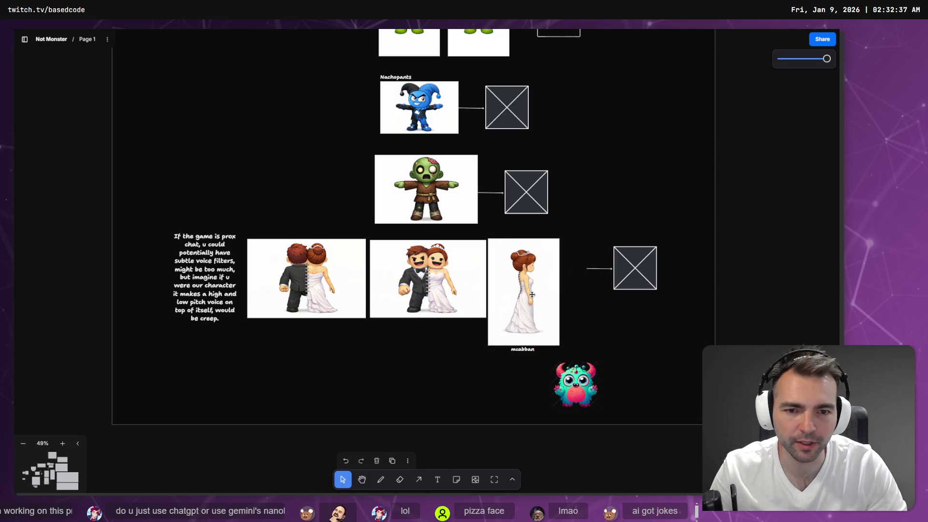
pyautogui.moveTo(557, 347)
pyautogui.mouseDown()
pyautogui.moveTo(538, 321)
pyautogui.moveTo(544, 327)
pyautogui.moveTo(381, 295)
pyautogui.moveTo(406, 294)
pyautogui.mouseUp()
pyautogui.click(465, 362)
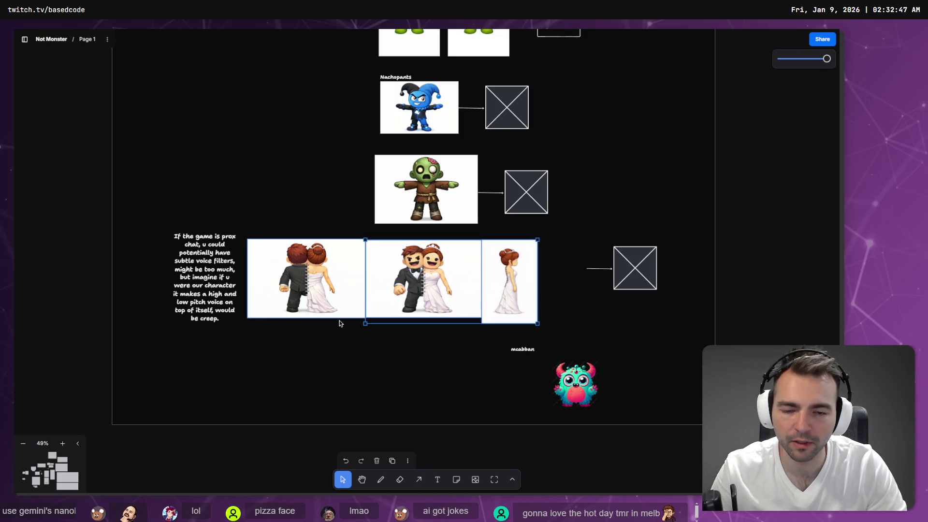
# Butt the rear-view couple against the front couple and shift all three images toward the arrow
pyautogui.click(312, 286)
pyautogui.moveTo(312, 285); pyautogui.dragTo(341, 287)
pyautogui.moveTo(584, 323)
pyautogui.mouseDown()
pyautogui.moveTo(295, 277)
pyautogui.moveTo(352, 278)
pyautogui.moveTo(340, 277)
pyautogui.mouseUp()
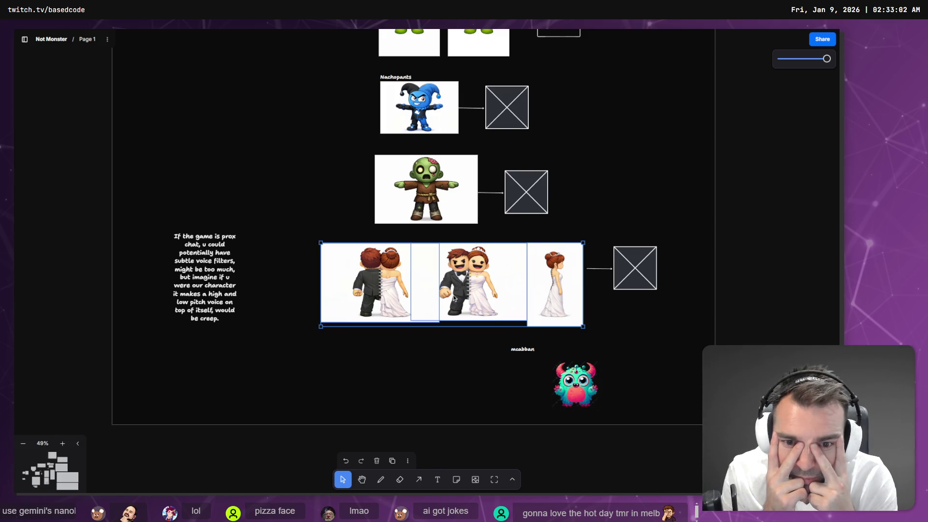
pyautogui.hotkey('alt', 'Tab')
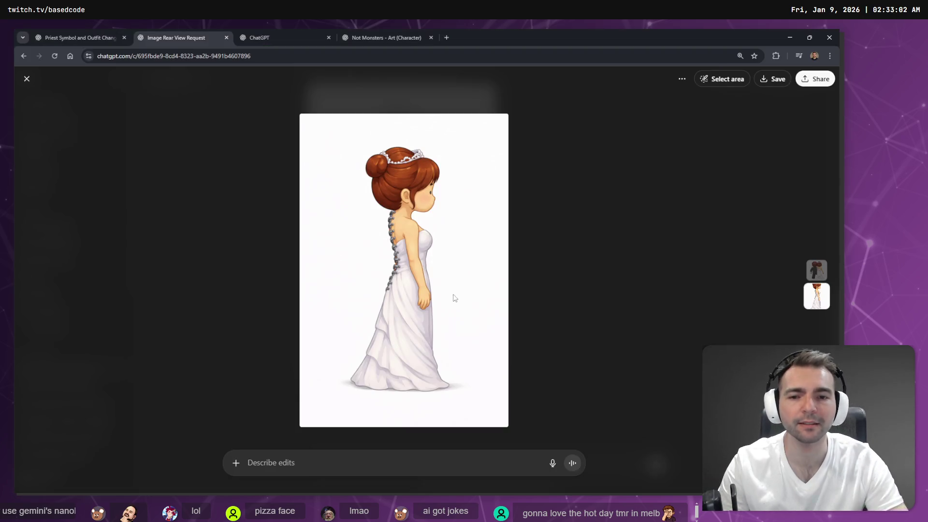
# Look over the full-size bride image and the rear couple image in the chat
pyautogui.click(449, 55)
pyautogui.click(561, 139)
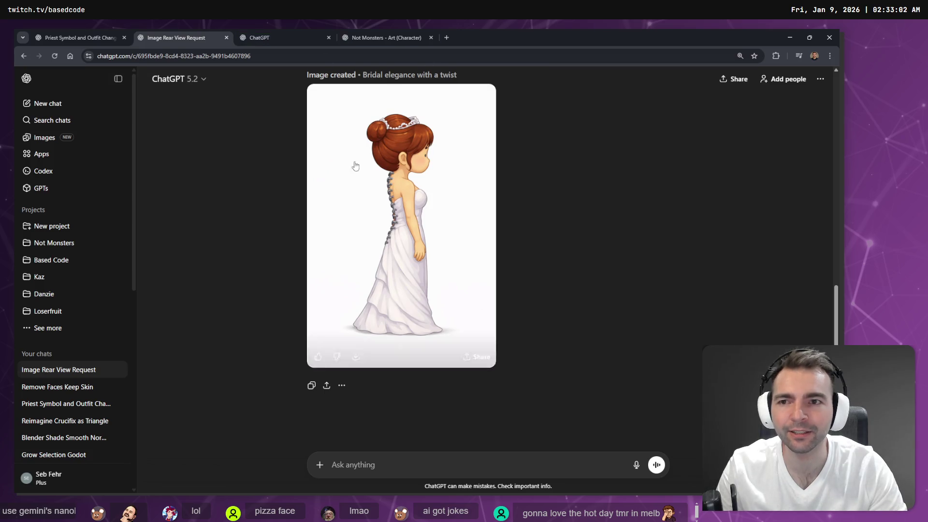
pyautogui.scroll(6, 348, 158)
pyautogui.scroll(-5, 406, 208)
pyautogui.scroll(6, 459, 255)
pyautogui.click(459, 255)
pyautogui.click(609, 184)
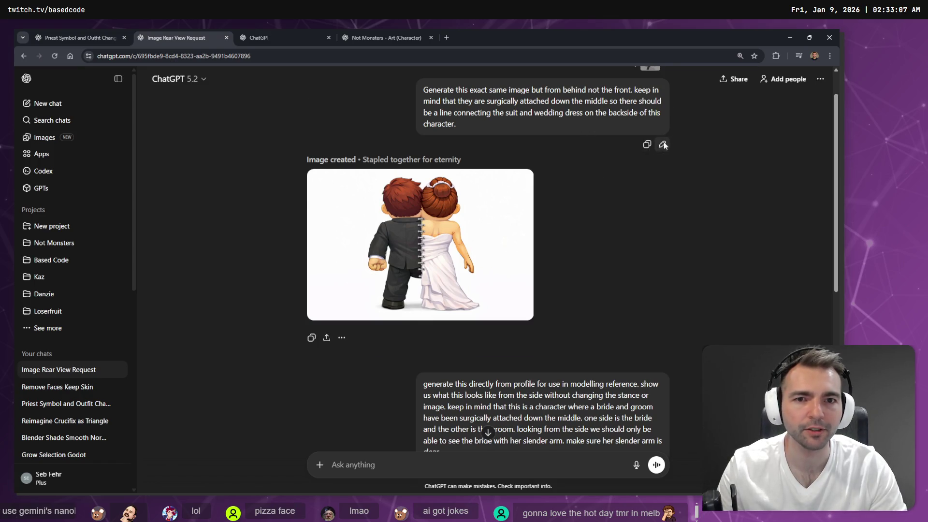
# Dictate into the earlier rear-view prompt that the bride is on the left, the groom on the right
pyautogui.click(663, 146)
pyautogui.press('super+h')
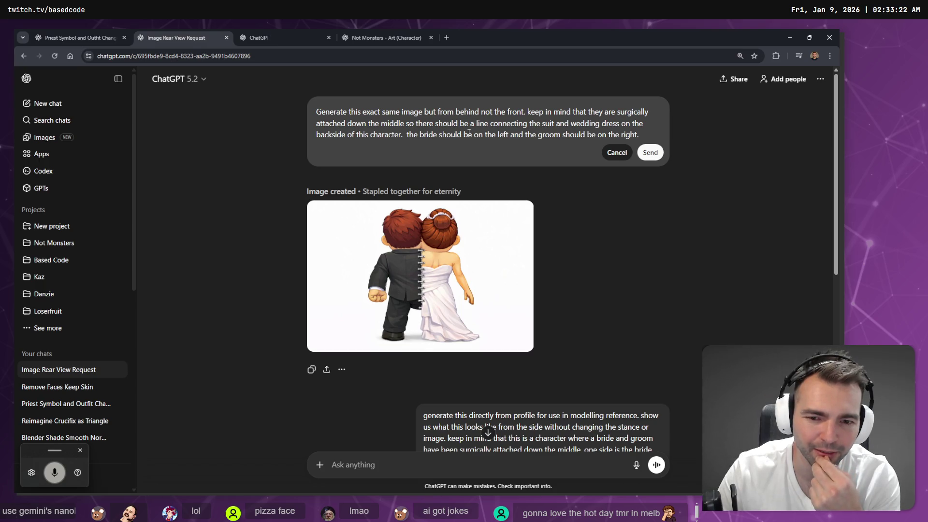
pyautogui.press('Tab')
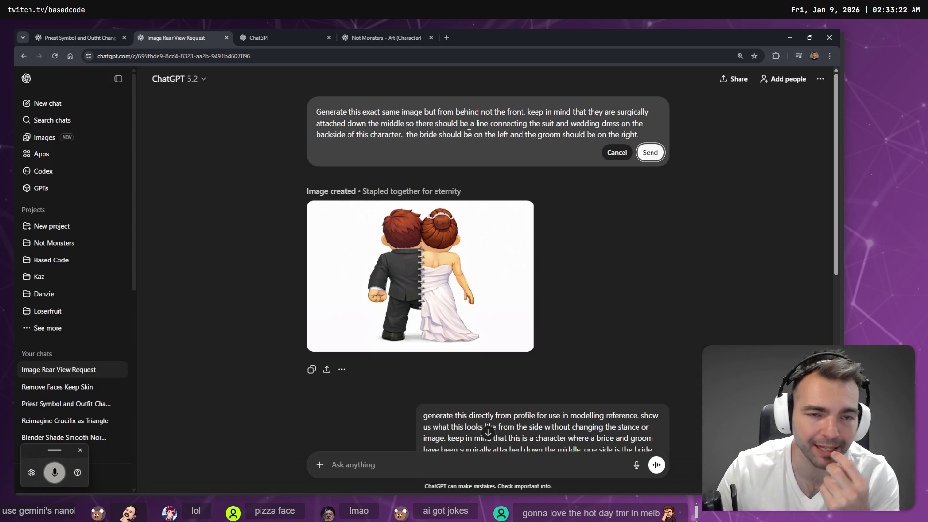
pyautogui.hotkey('alt', 'Tab')
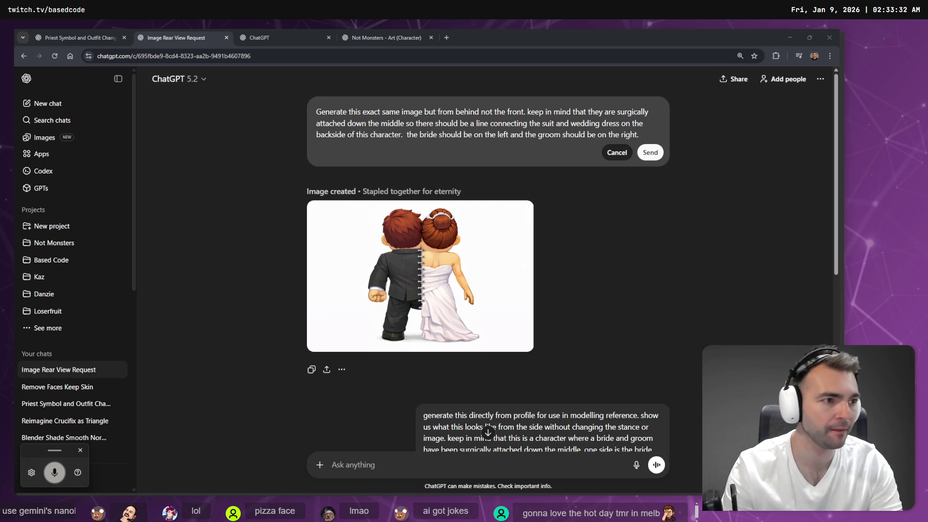
pyautogui.press('super+e')
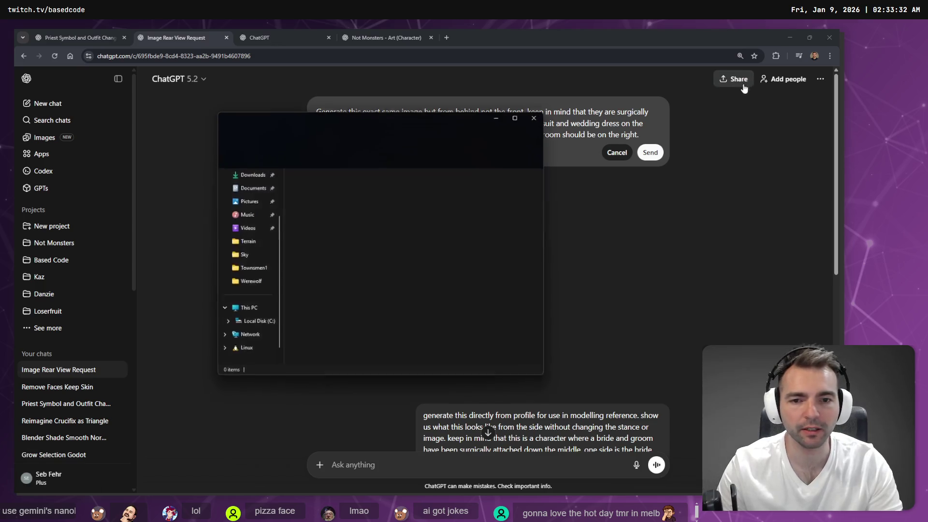
# Rename the newest 23.5 MB FBX download in Downloads to Vampsffy.fbx
pyautogui.scroll(-1, 249, 339)
pyautogui.scroll(2, 249, 338)
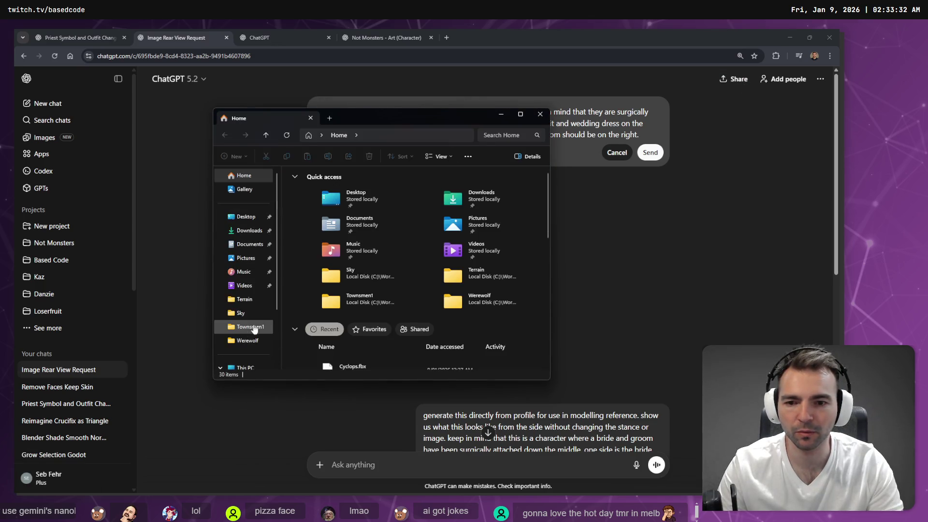
pyautogui.scroll(-3, 430, 285)
pyautogui.scroll(4, 429, 284)
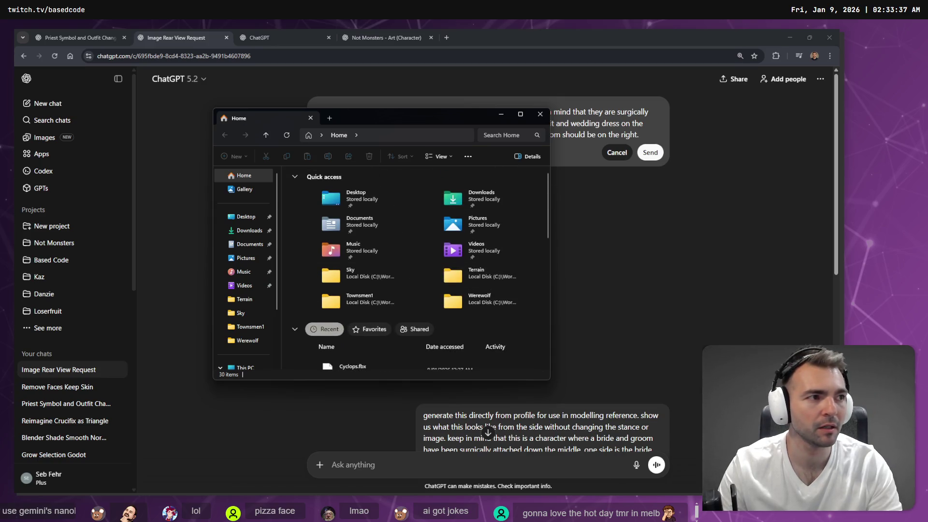
pyautogui.doubleClick(476, 196)
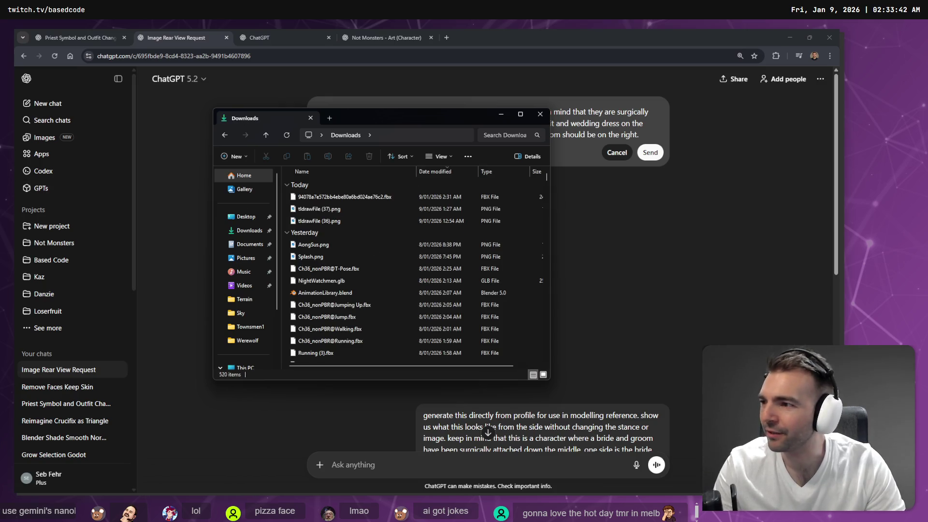
pyautogui.click(321, 196)
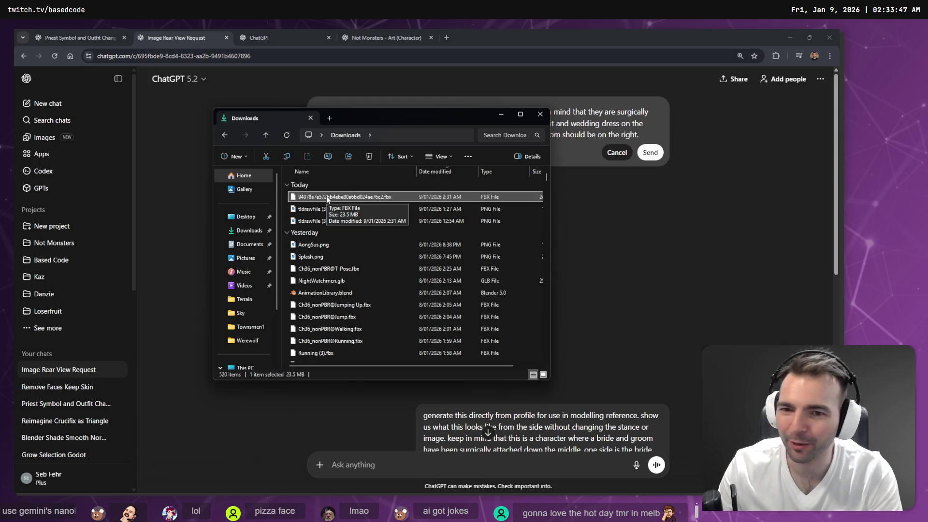
pyautogui.click(326, 195)
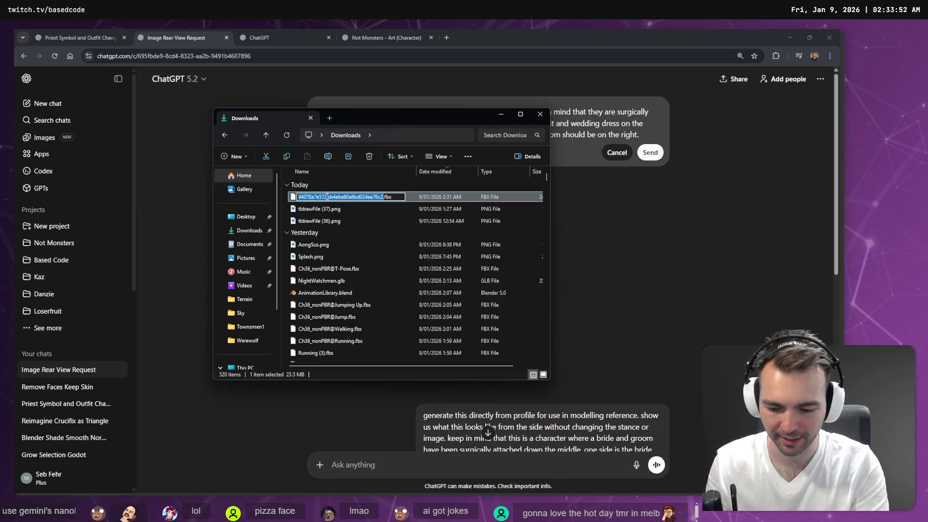
pyautogui.write('Vampsffy')
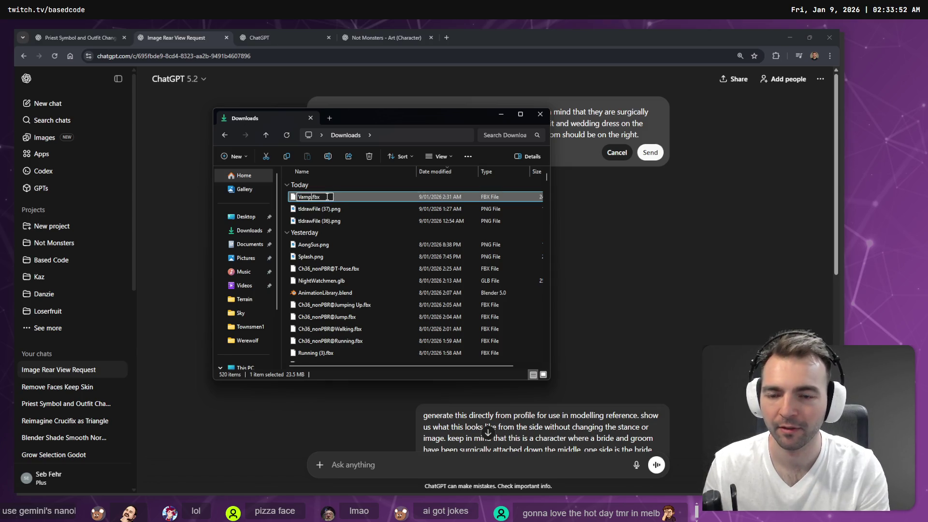
pyautogui.press('Return')
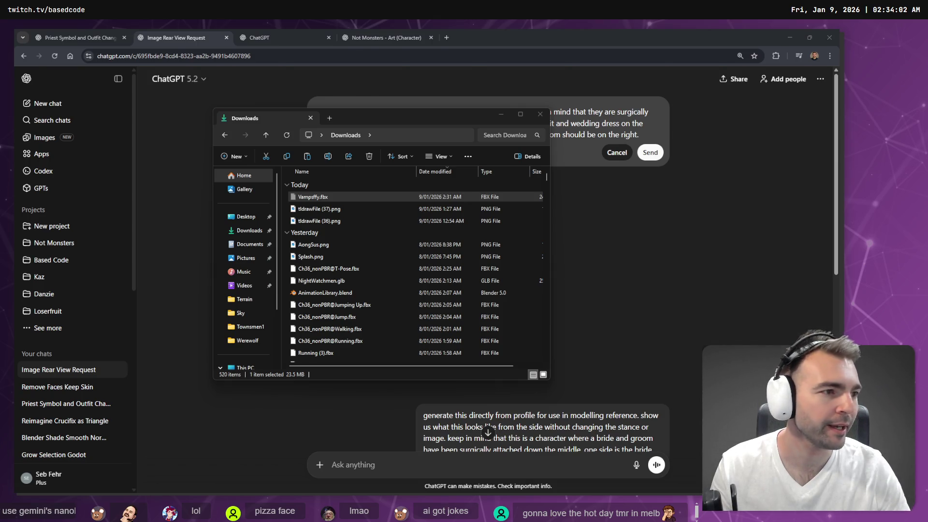
pyautogui.hotkey('alt', 'Tab')
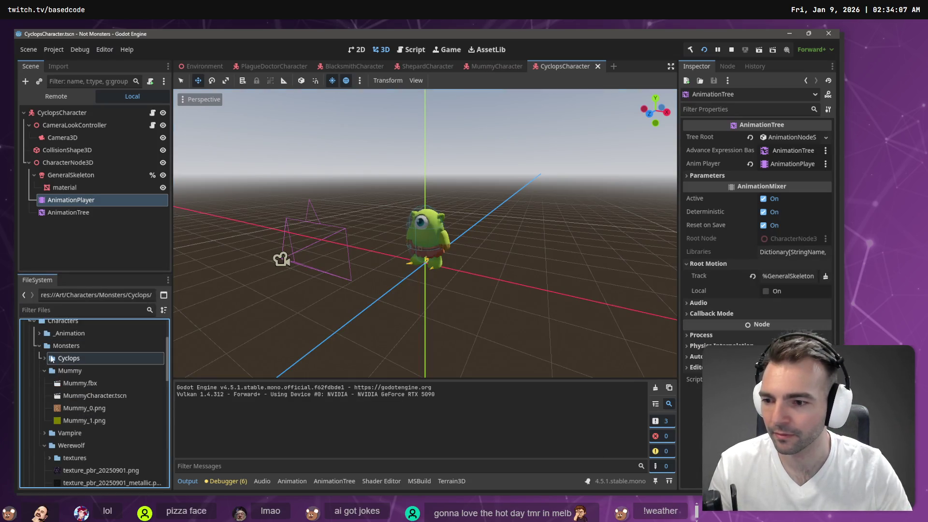
# Create a new folder named Vampsffy under the Monsters folder
pyautogui.rightClick(83, 346)
pyautogui.moveTo(154, 311)
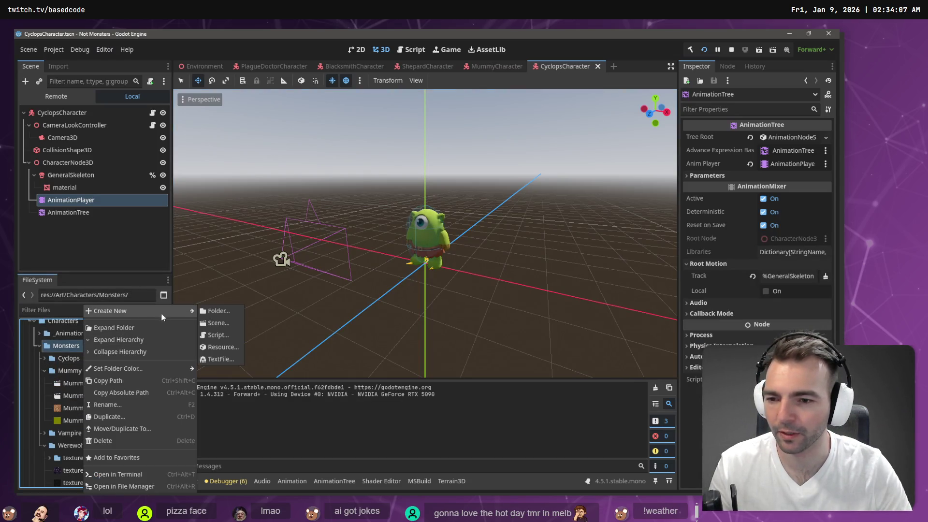
pyautogui.click(222, 310)
pyautogui.write('Vampsffy')
pyautogui.press('Return')
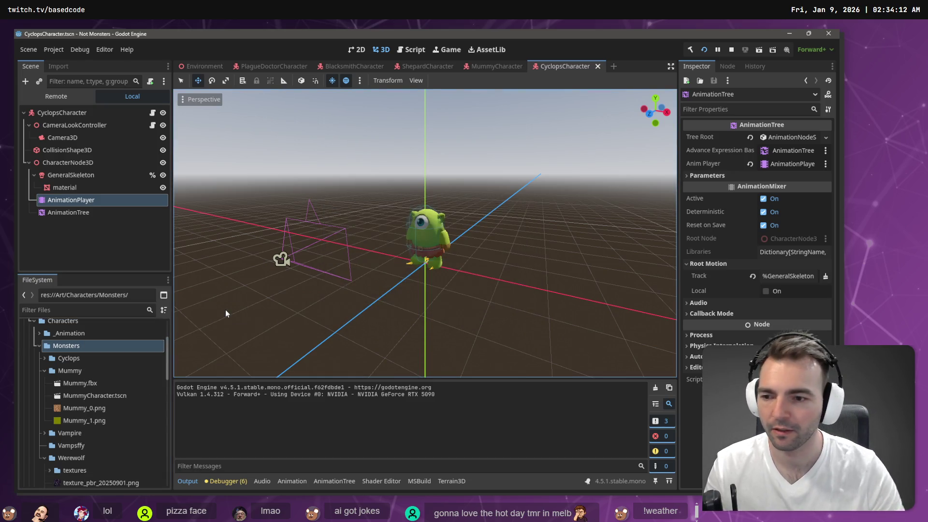
pyautogui.click(47, 448)
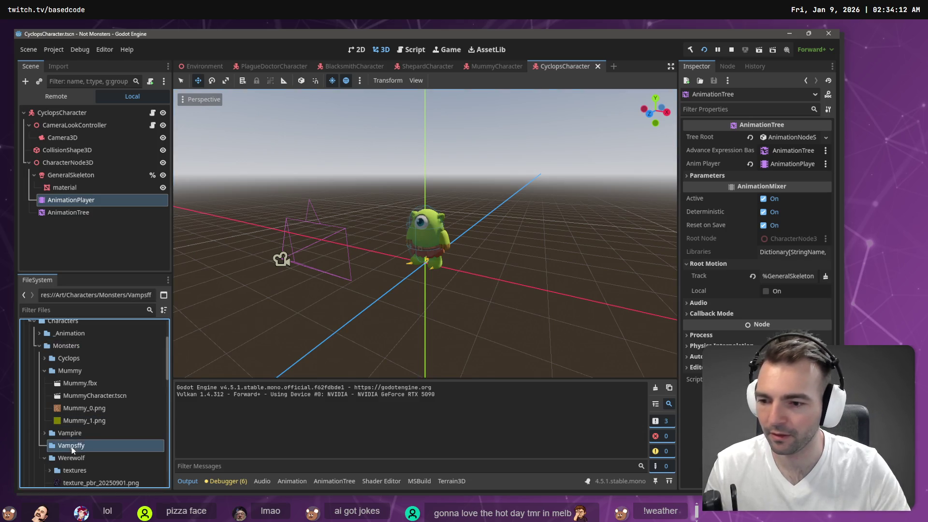
# Import Vampsffy.fbx into the Vampsffy folder and compare its generated files with the Vampire folder
pyautogui.hotkey('alt', 'Tab')
pyautogui.moveTo(358, 199); pyautogui.dragTo(72, 448)
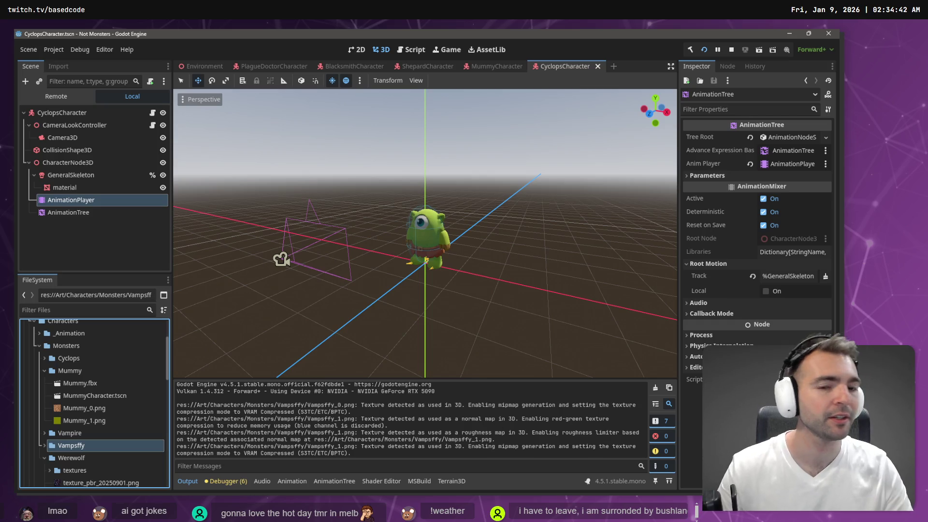
pyautogui.click(45, 446)
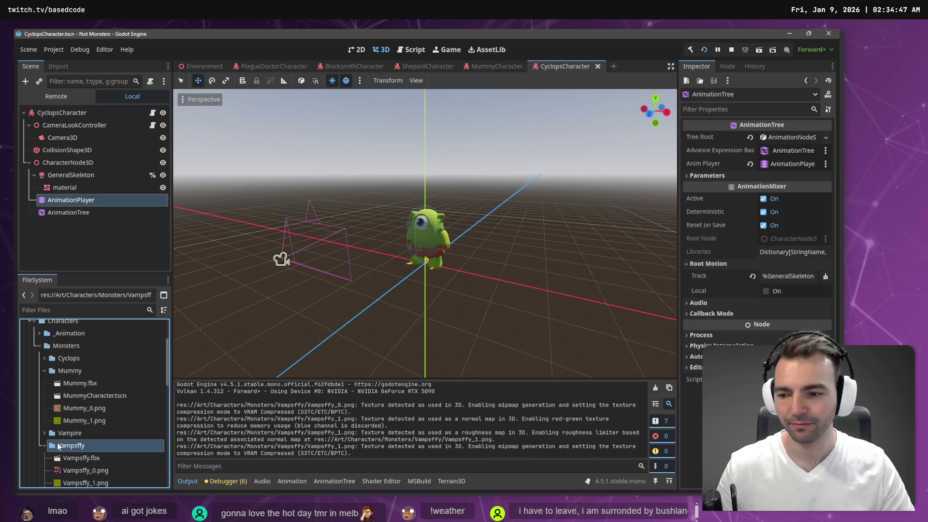
pyautogui.scroll(-3, 73, 425)
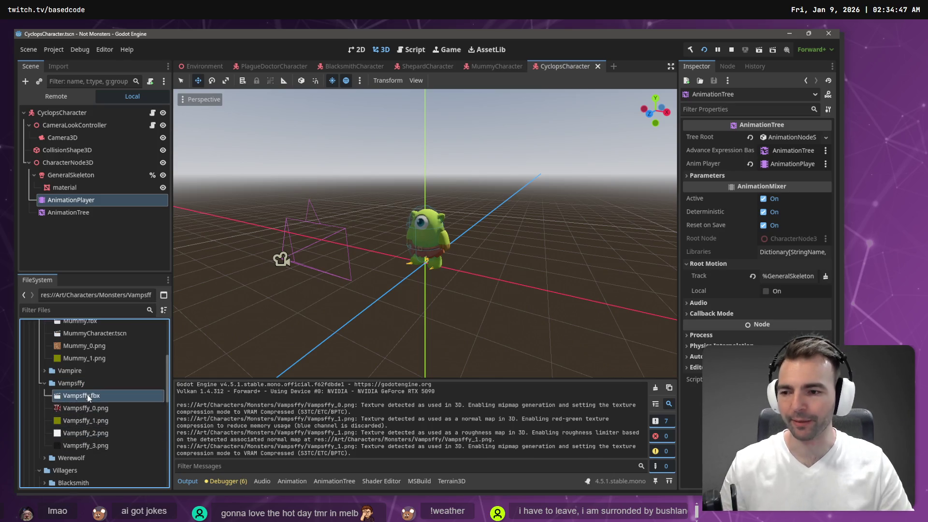
pyautogui.click(45, 383)
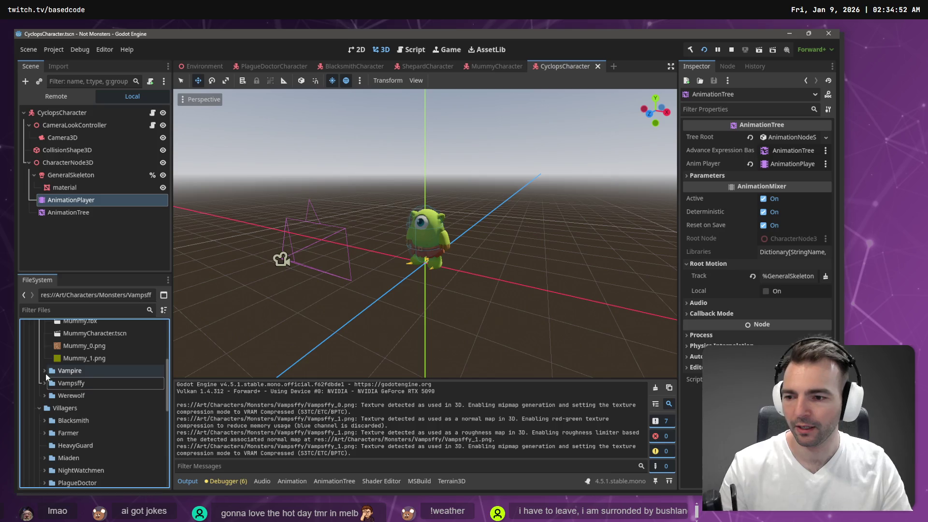
pyautogui.click(45, 373)
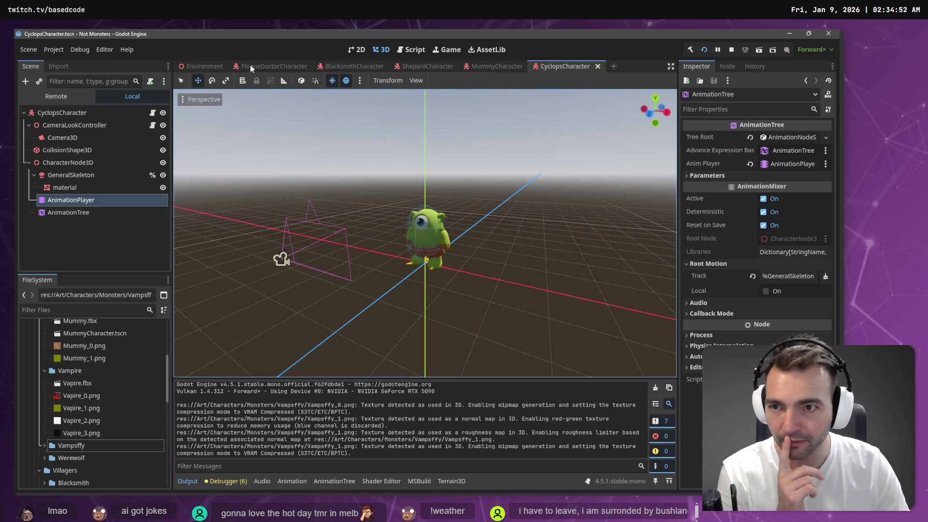
pyautogui.click(200, 66)
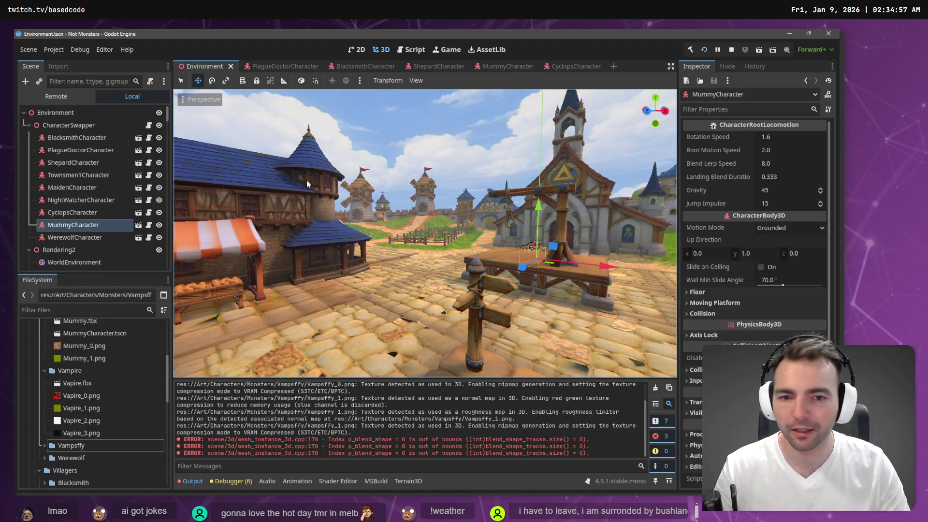
# Frame MummyCharacter in the Environment scene, then run and stop a test of the village game
pyautogui.press('f')
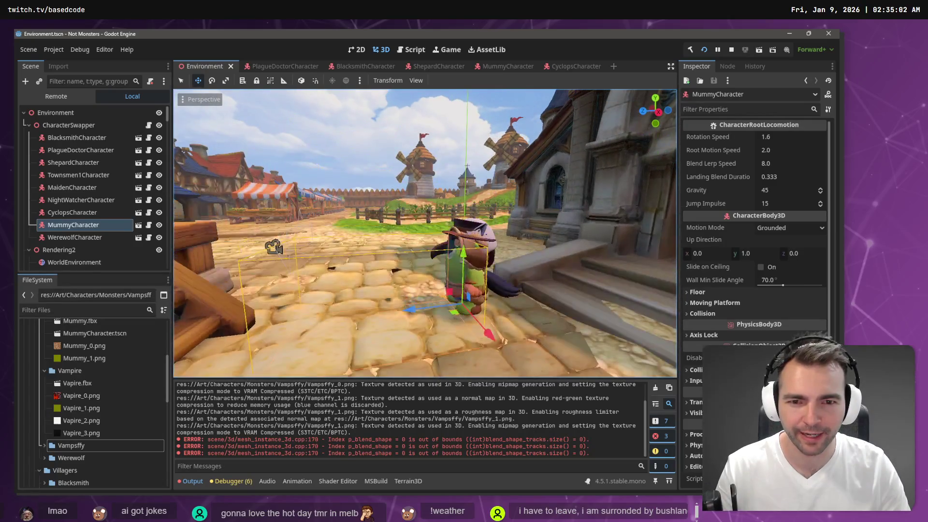
pyautogui.press('F5')
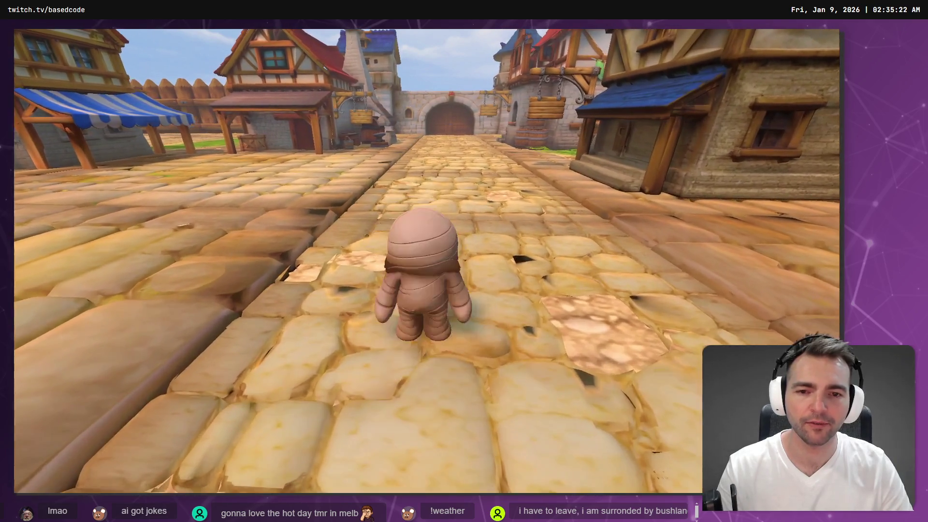
pyautogui.press('F8')
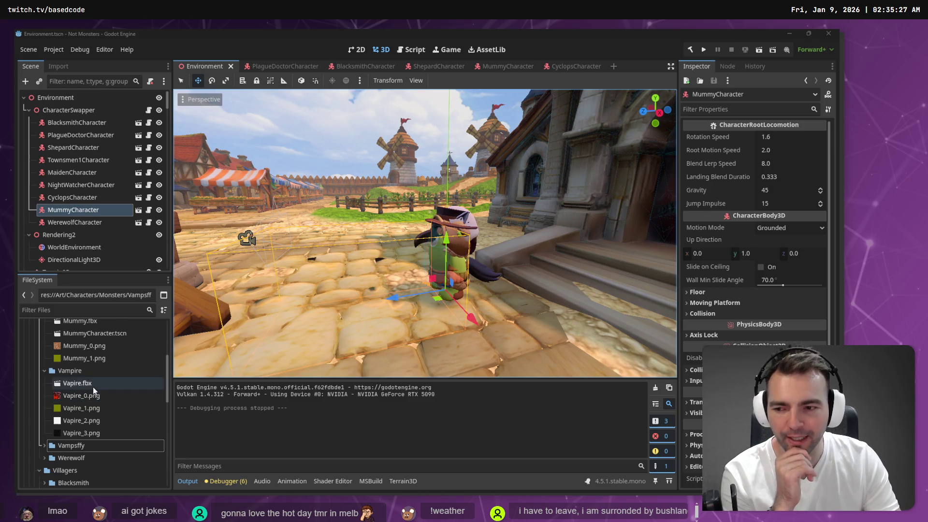
pyautogui.click(45, 371)
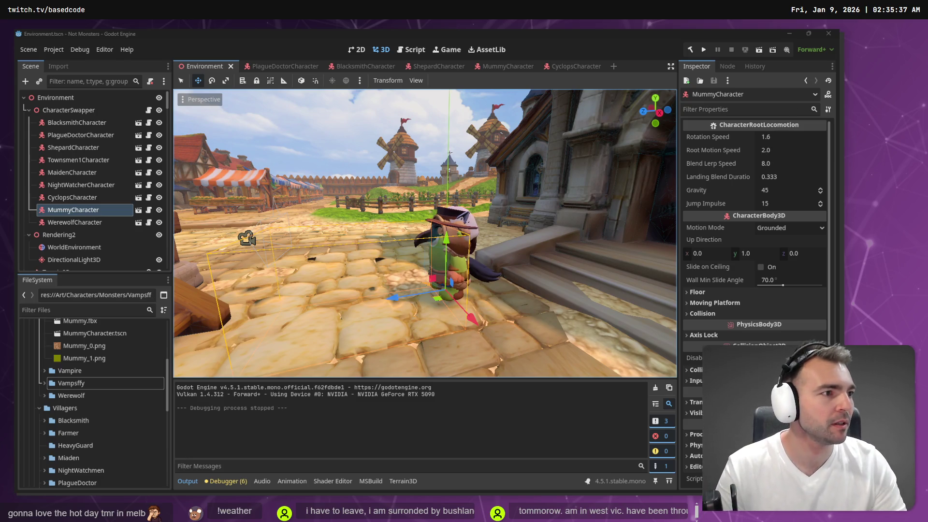
pyautogui.hotkey('alt', 'Tab')
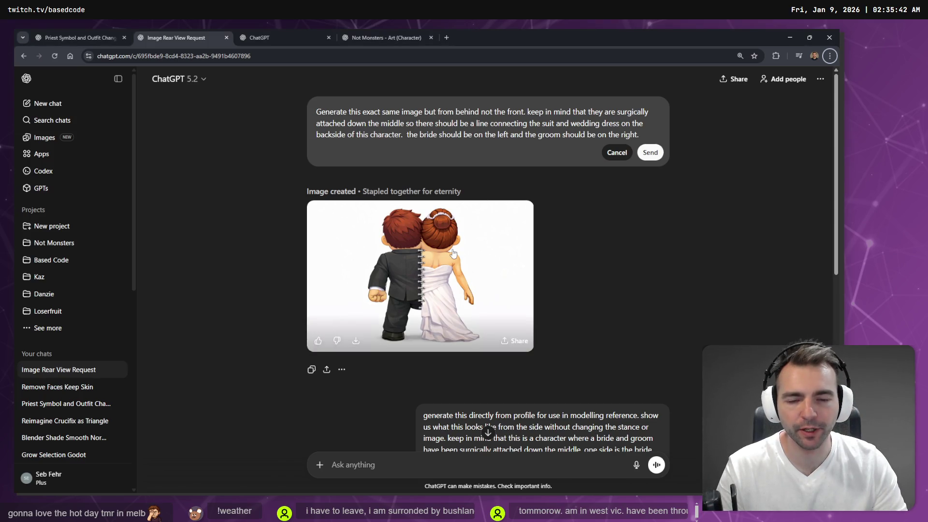
# Send the edited rear-view prompt and close the spare blank ChatGPT tab
pyautogui.scroll(-3, 453, 253)
pyautogui.scroll(3, 453, 252)
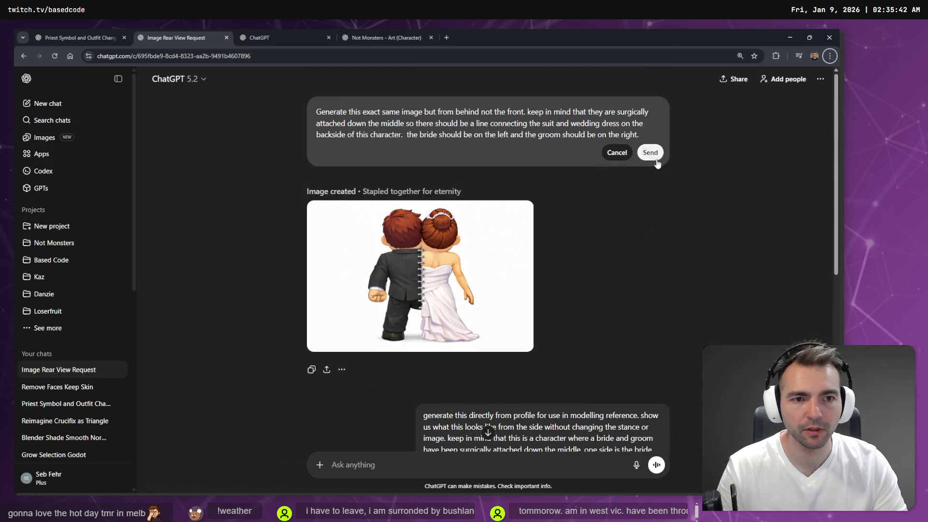
pyautogui.click(651, 152)
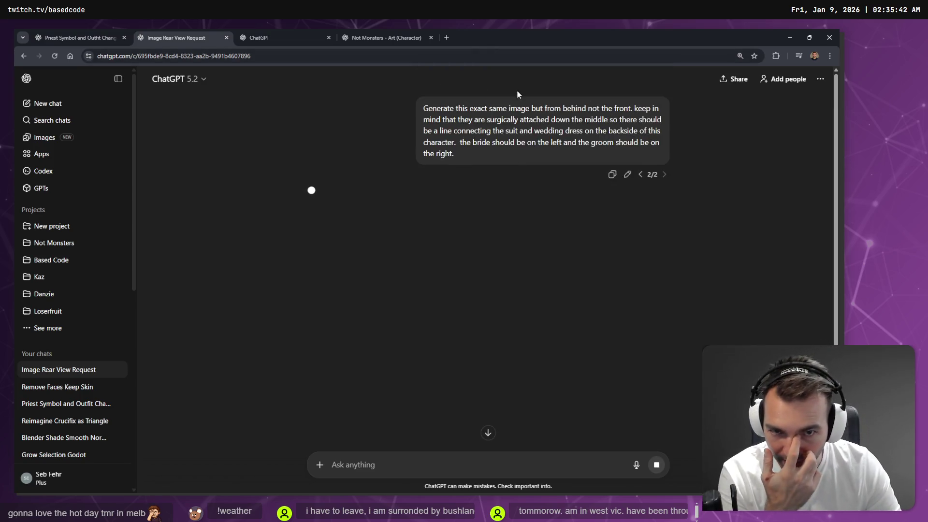
pyautogui.click(271, 38)
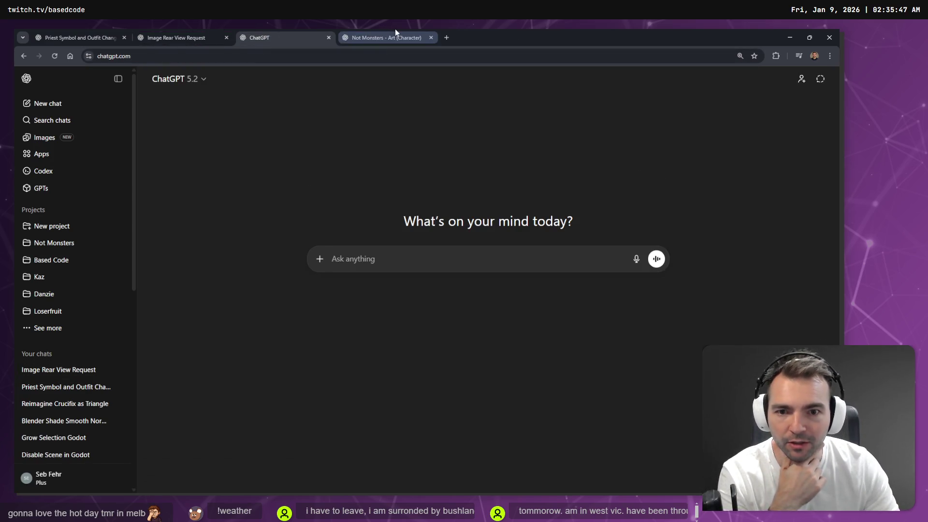
pyautogui.click(395, 37)
pyautogui.click(291, 35)
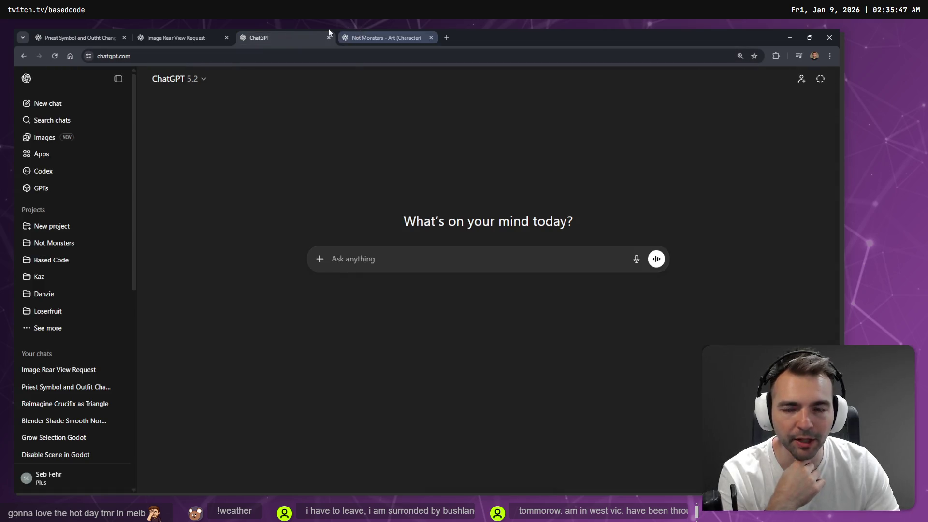
pyautogui.middleClick(297, 33)
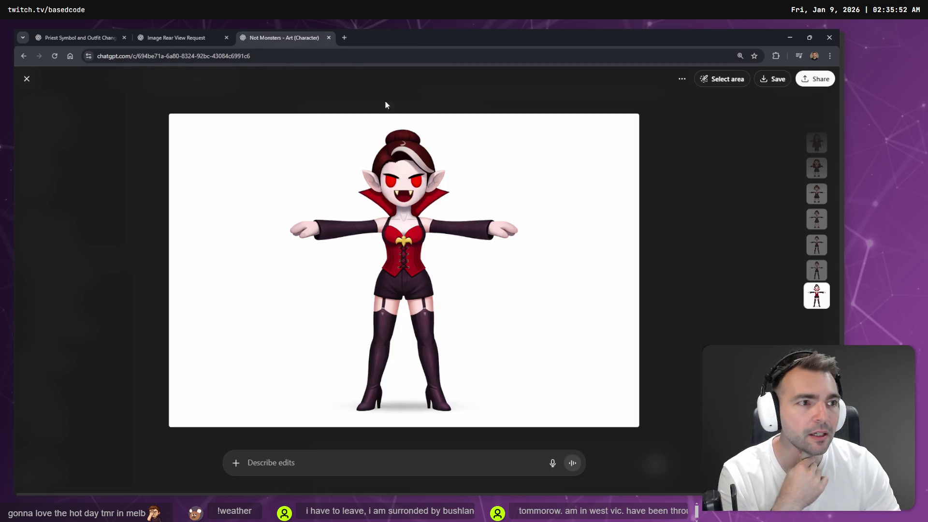
# Paste the vampire T-pose image from the Not Monsters chat under the Vampire entry in tldraw
pyautogui.click(673, 224)
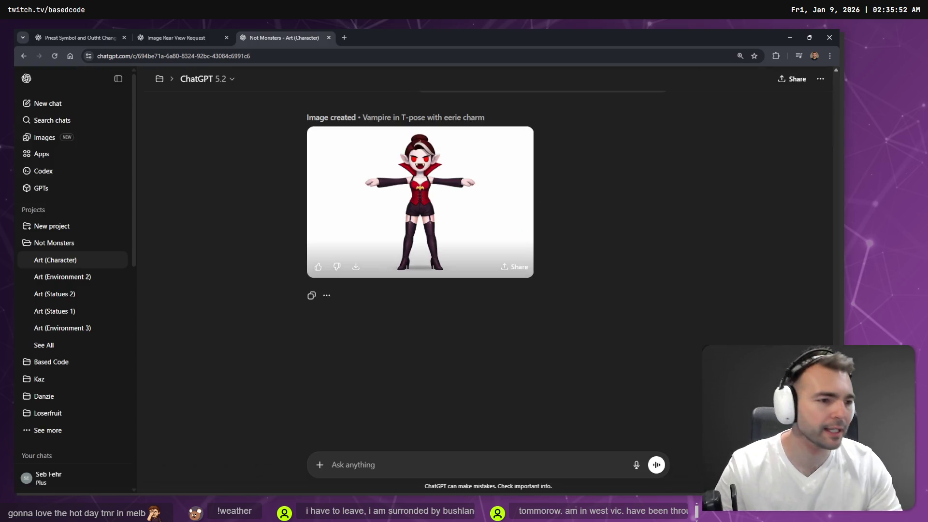
pyautogui.click(426, 184)
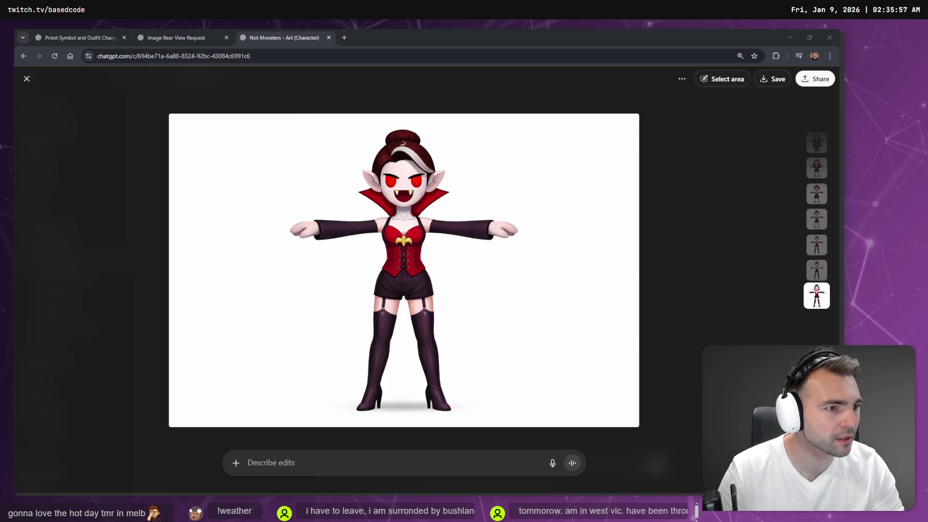
pyautogui.hotkey('alt', 'Tab')
pyautogui.scroll(10, 404, 190)
pyautogui.hotkey('ctrl', 'v')
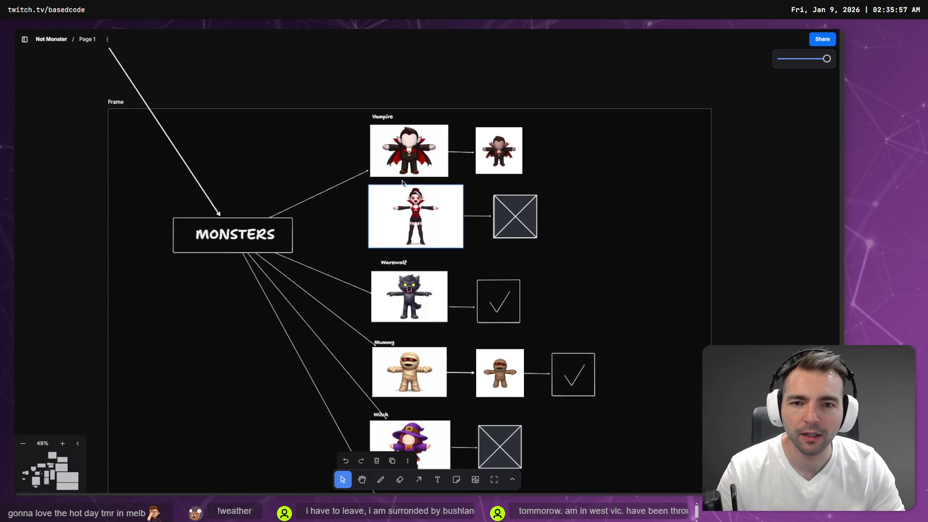
# Scroll through the Not Monster board, briefly check Hunyuan 3D, then bring up VS Code's Codex summary
pyautogui.scroll(-3, 547, 218)
pyautogui.scroll(-3, 548, 215)
pyautogui.keyDown('ctrl'); pyautogui.scroll(-3, 556, 219); pyautogui.keyUp('ctrl')
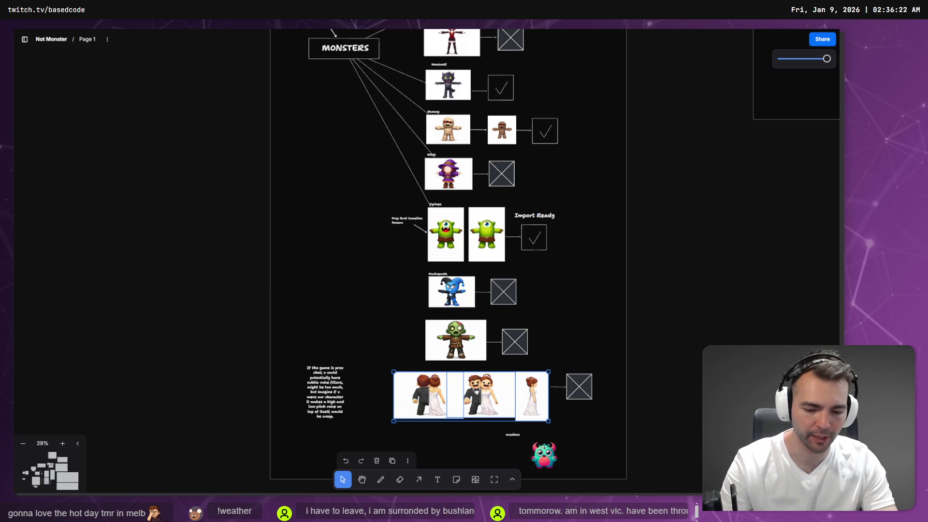
pyautogui.hotkey('alt', 'Tab')
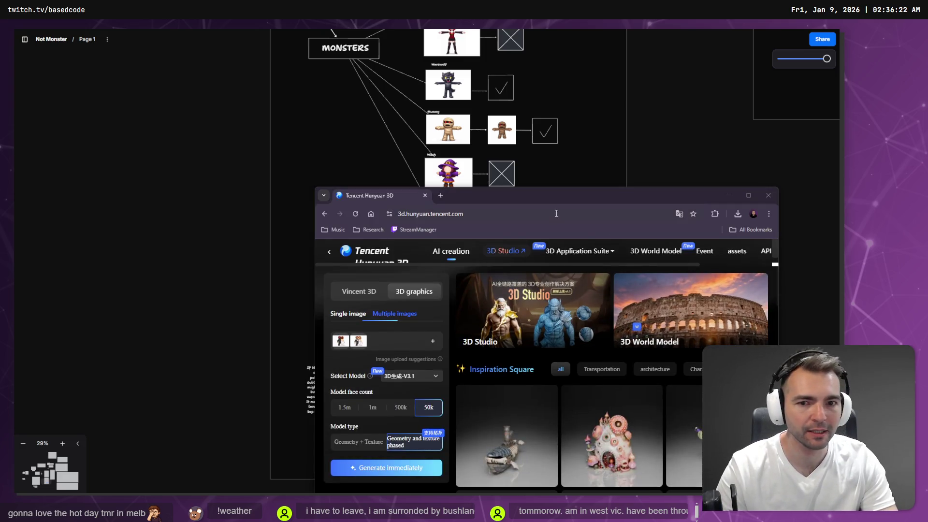
pyautogui.hotkey('alt', 'Tab')
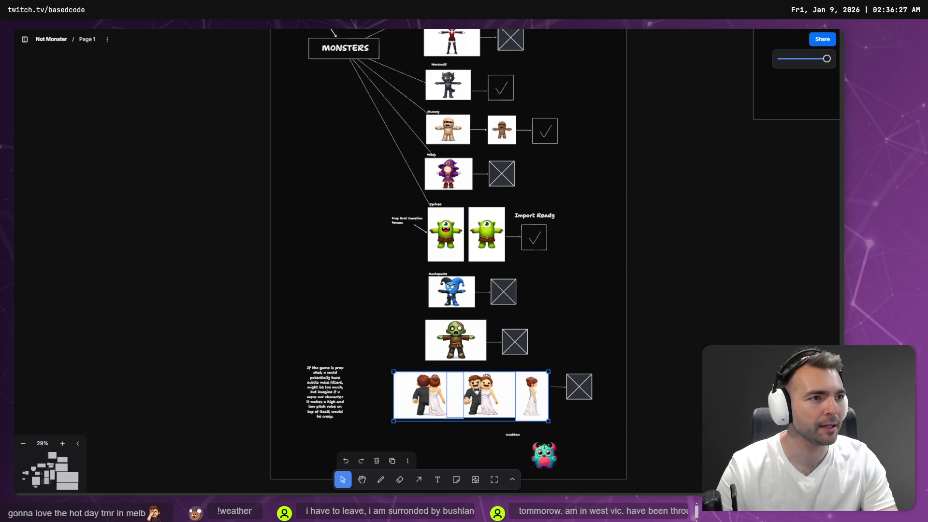
pyautogui.scroll(-5, 604, 138)
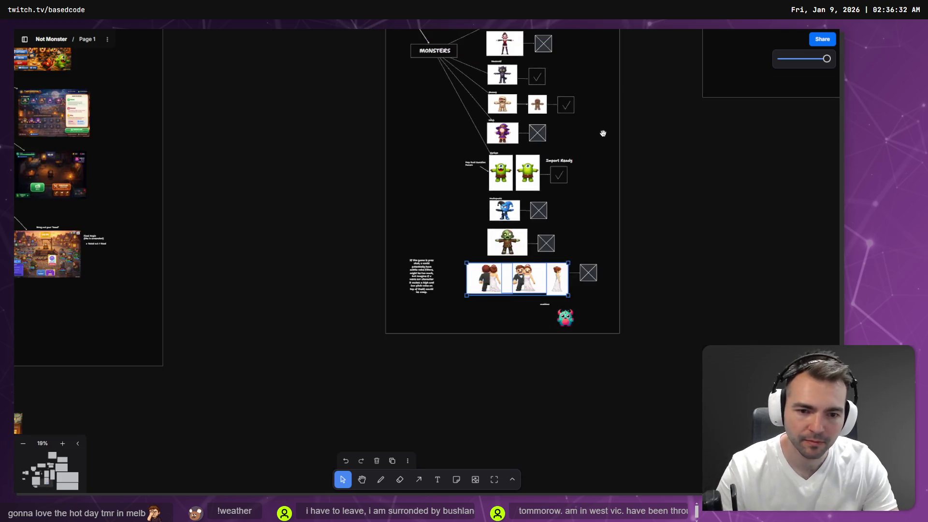
pyautogui.scroll(7, 552, 227)
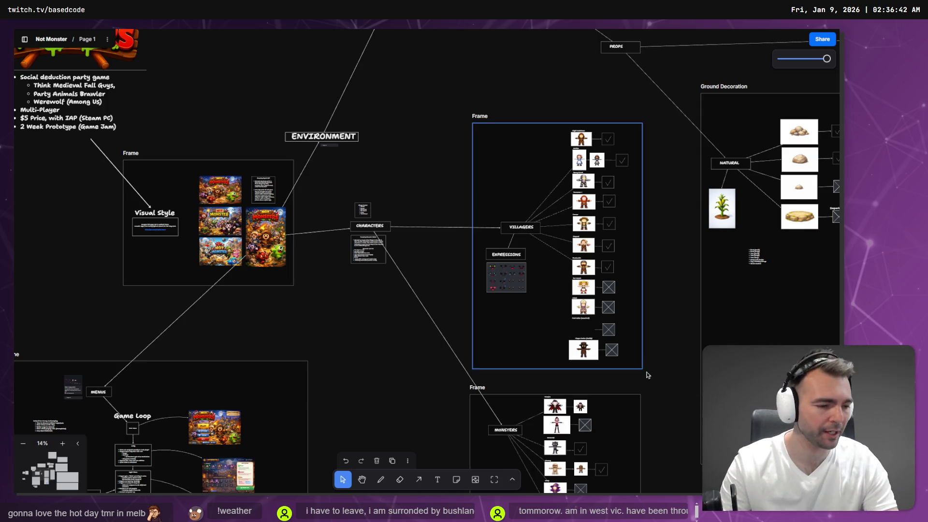
pyautogui.hotkey('alt', 'Tab')
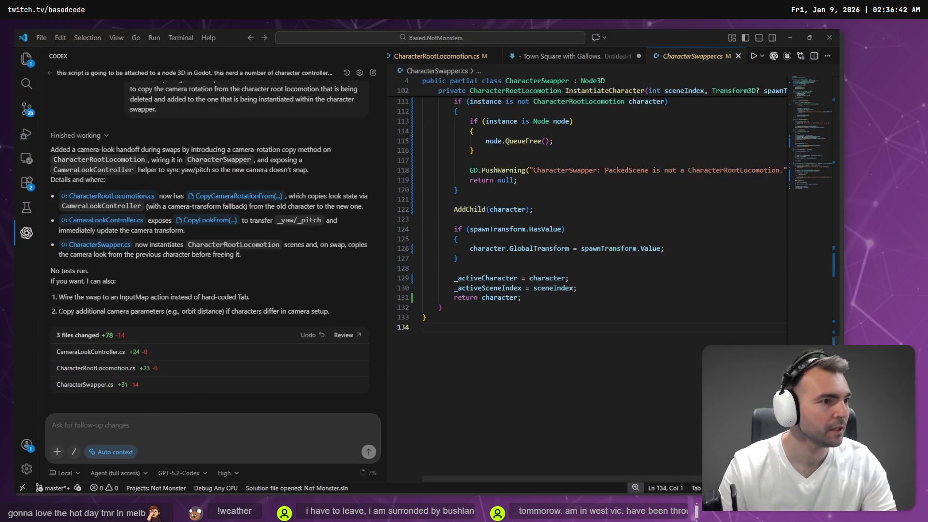
# Stage the three changed scripts: CameraLookController, CharacterSwapper and CharacterRootLocomotion
pyautogui.hotkey('alt', 'Tab')
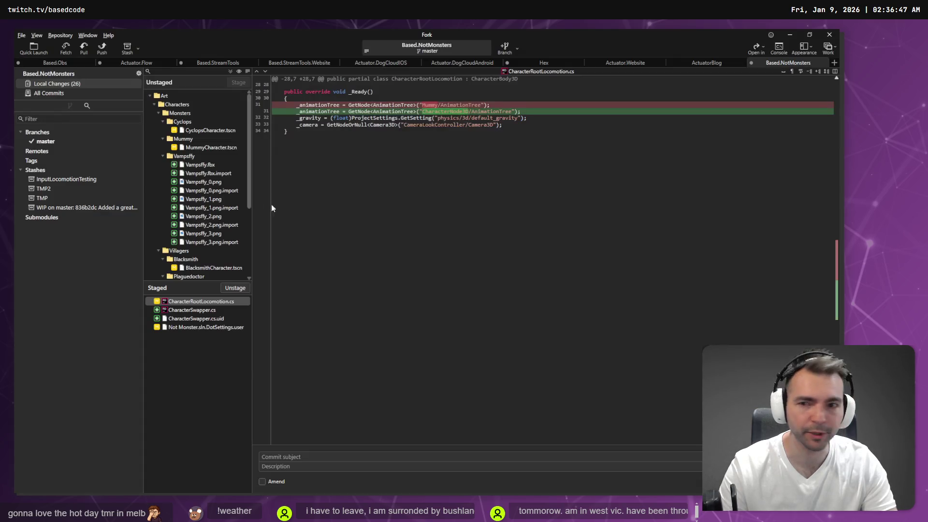
pyautogui.click(196, 130)
pyautogui.scroll(-4, 207, 145)
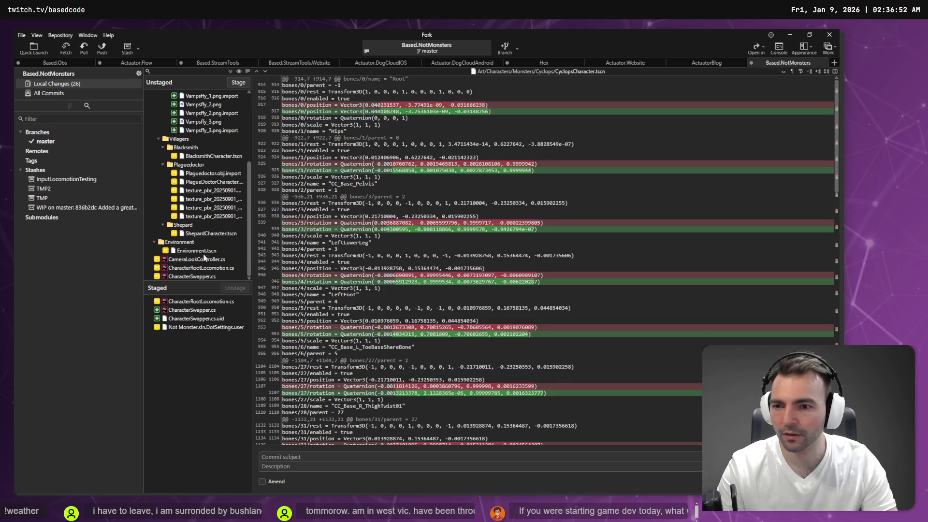
pyautogui.click(214, 277)
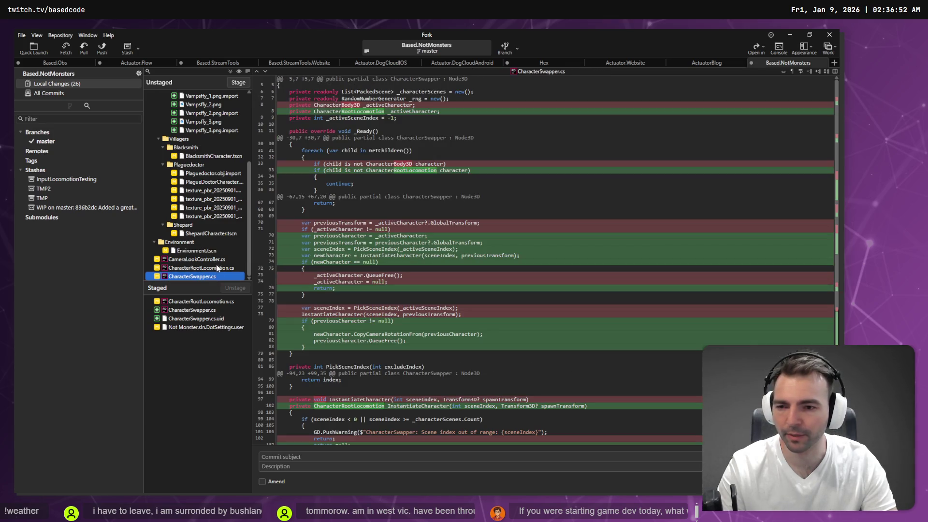
pyautogui.keyDown('shift'); pyautogui.click(217, 259); pyautogui.keyUp('shift')
pyautogui.click(238, 83)
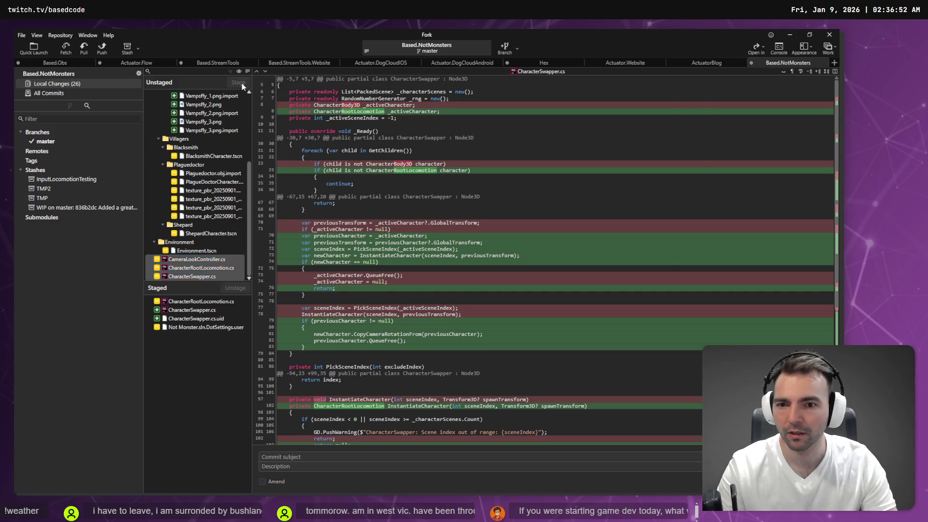
# Unstage Not Monster.sln.DotSettings.user and review the staged script changes
pyautogui.click(198, 301)
pyautogui.click(205, 319)
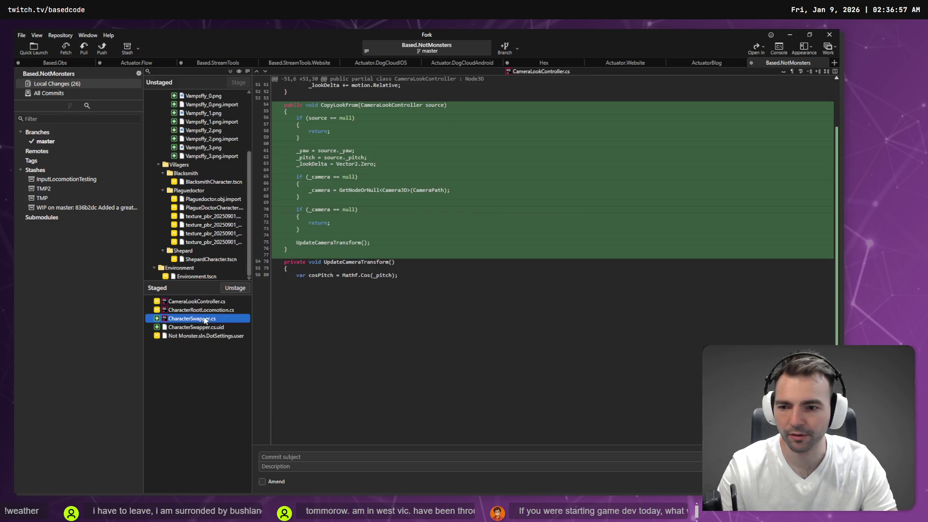
pyautogui.click(210, 328)
pyautogui.click(212, 335)
pyautogui.press('Up')
pyautogui.press('Up')
pyautogui.press('Up')
pyautogui.click(211, 336)
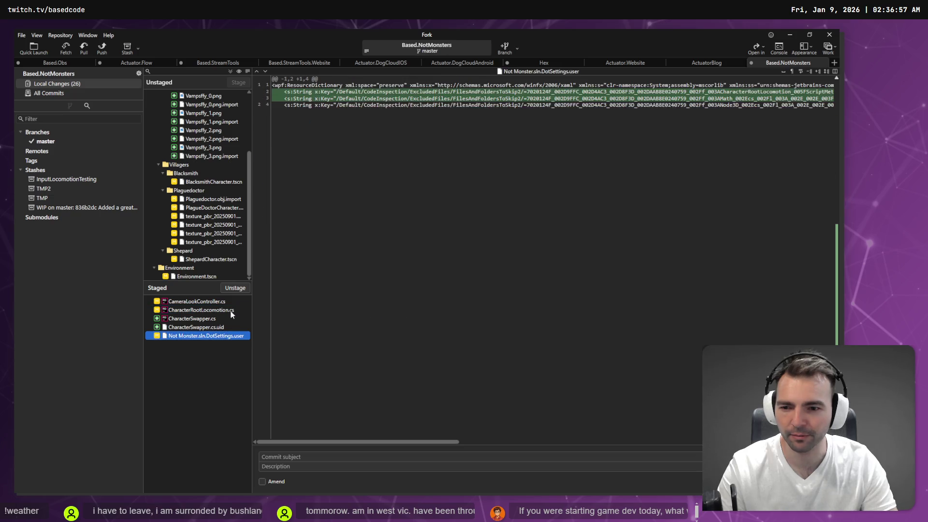
pyautogui.click(235, 289)
pyautogui.click(230, 313)
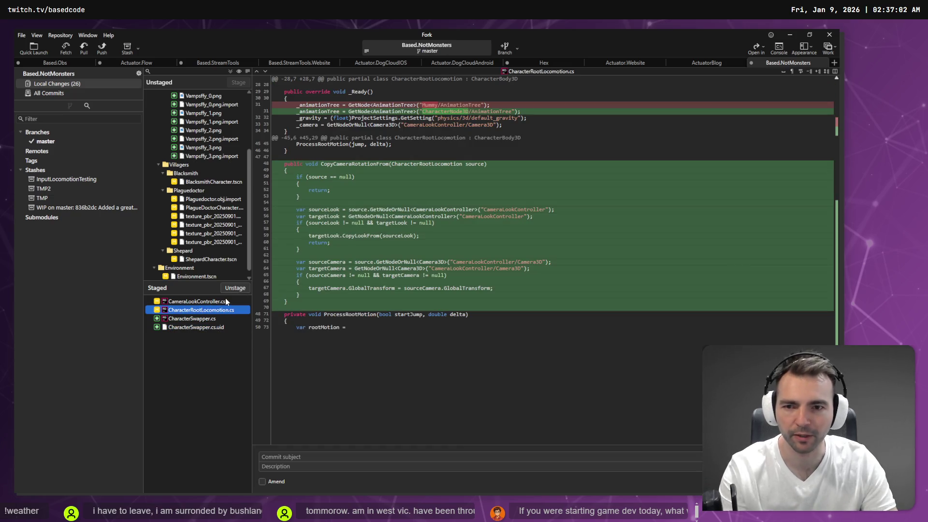
pyautogui.click(228, 301)
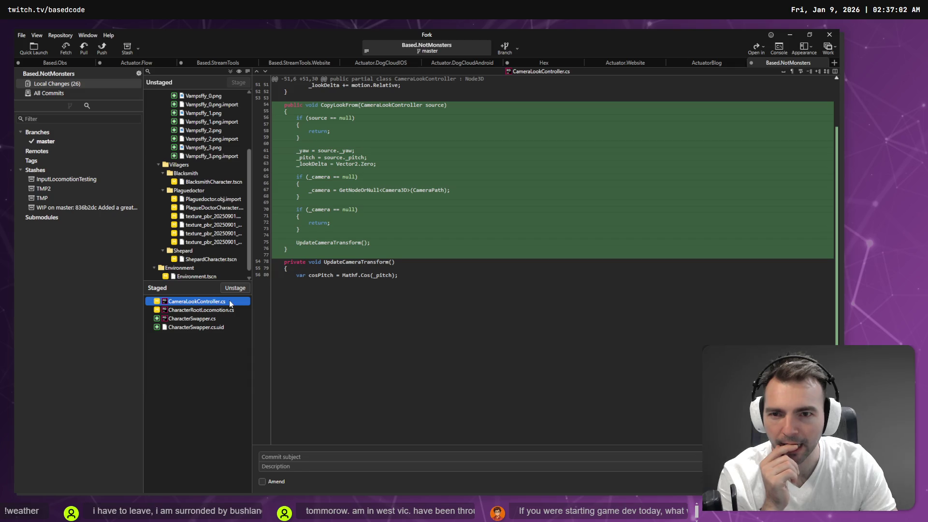
pyautogui.click(207, 319)
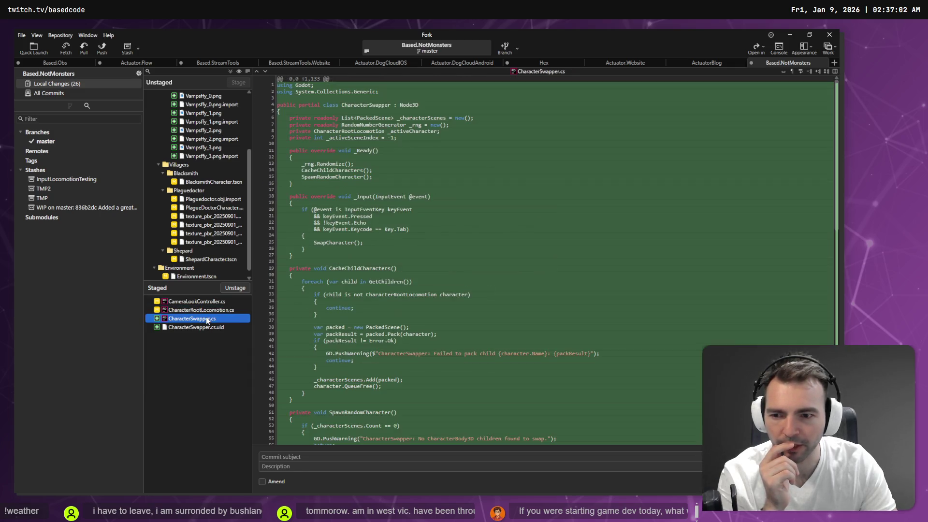
pyautogui.click(213, 309)
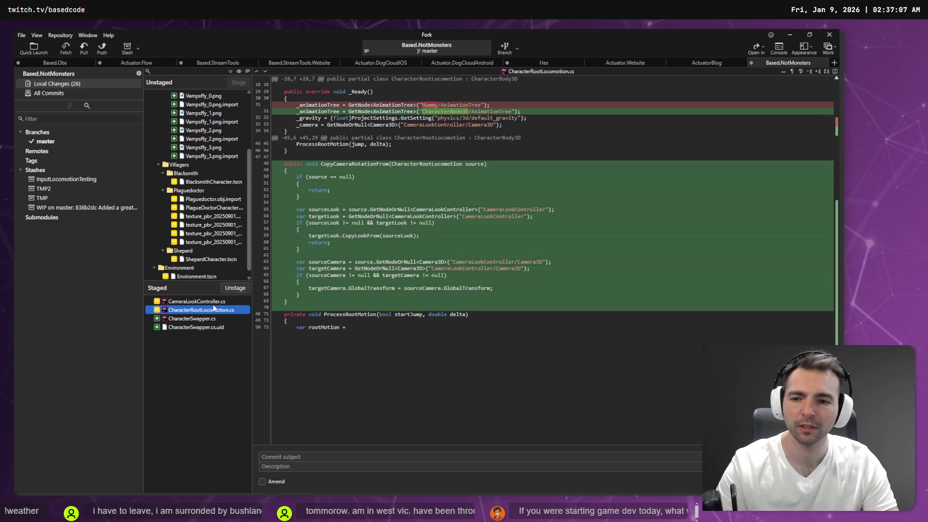
# Begin the commit subject with 'Add' and stage the character folders, CyclopsCharacter.tscn and MummyCharacter.tscn
pyautogui.click(290, 457)
pyautogui.write('Add')
pyautogui.scroll(3, 201, 147)
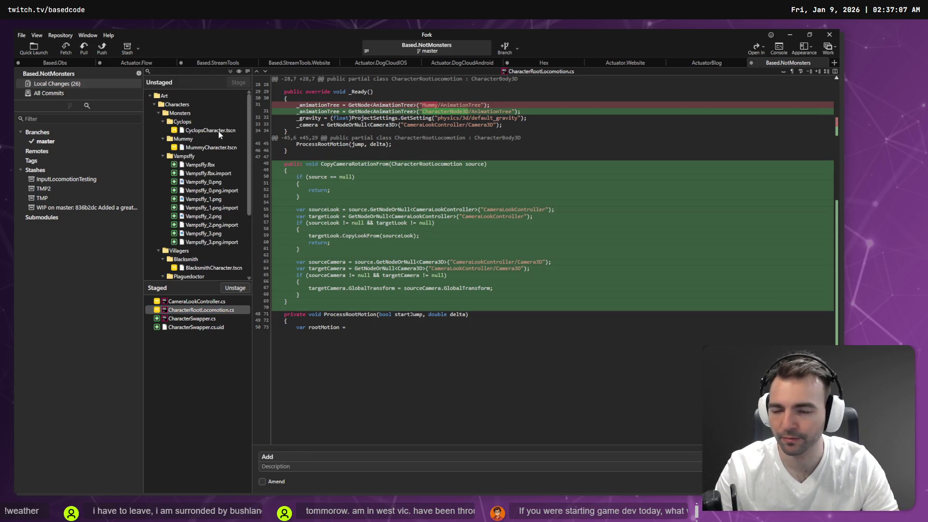
pyautogui.click(191, 106)
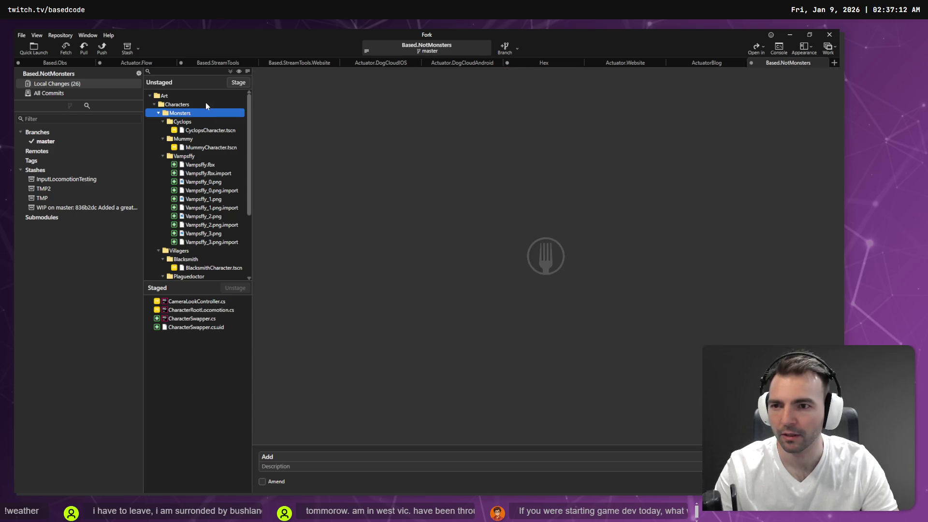
pyautogui.keyDown('ctrl'); pyautogui.click(203, 131); pyautogui.keyUp('ctrl')
pyautogui.keyDown('ctrl'); pyautogui.click(206, 147); pyautogui.keyUp('ctrl')
pyautogui.click(239, 83)
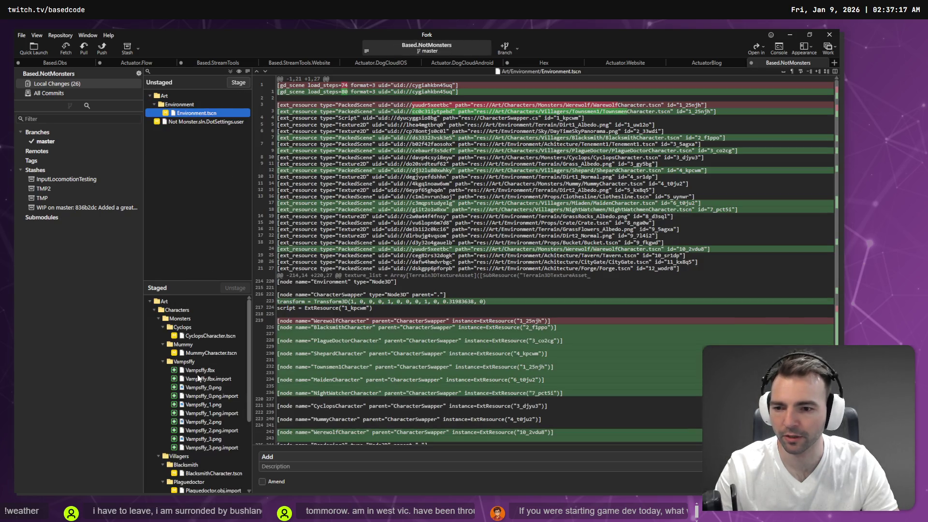
# Unstage the Vampsffy art files and stage Environment.tscn
pyautogui.click(198, 363)
pyautogui.click(237, 288)
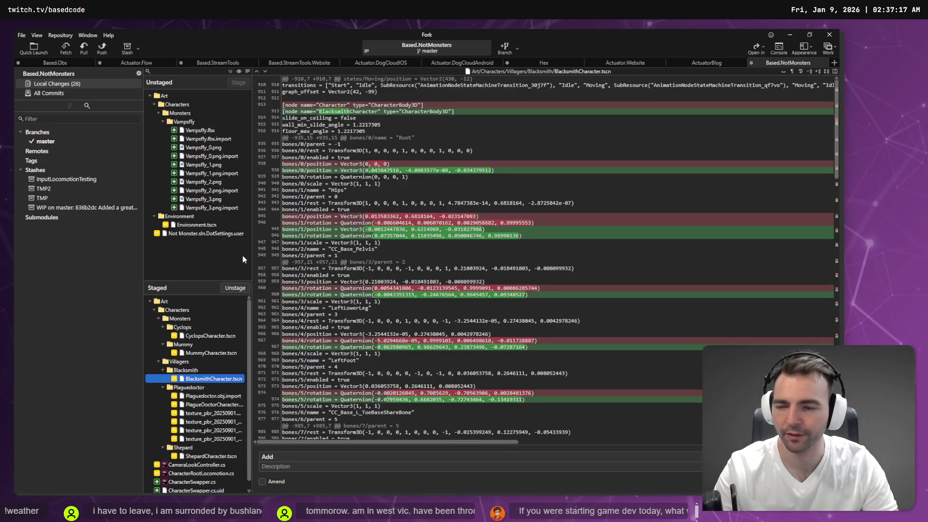
pyautogui.scroll(-1, 180, 377)
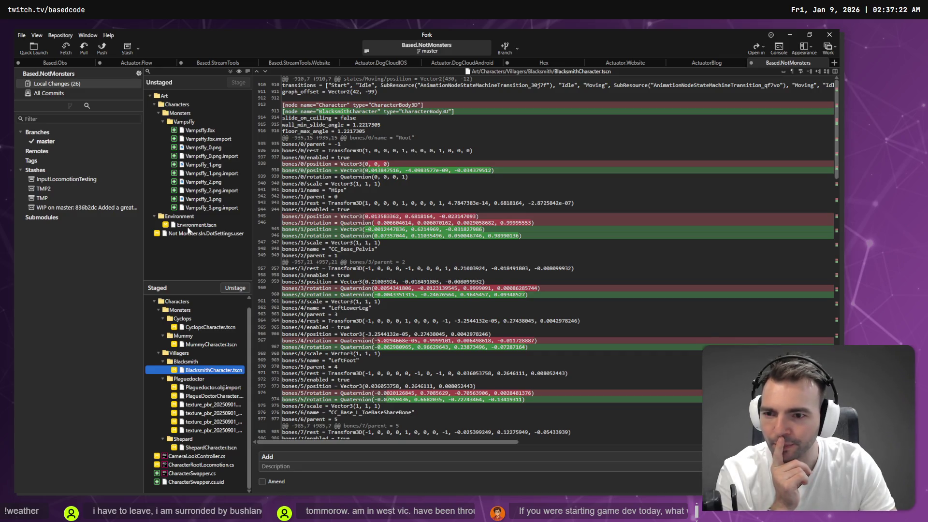
pyautogui.click(188, 225)
pyautogui.click(247, 83)
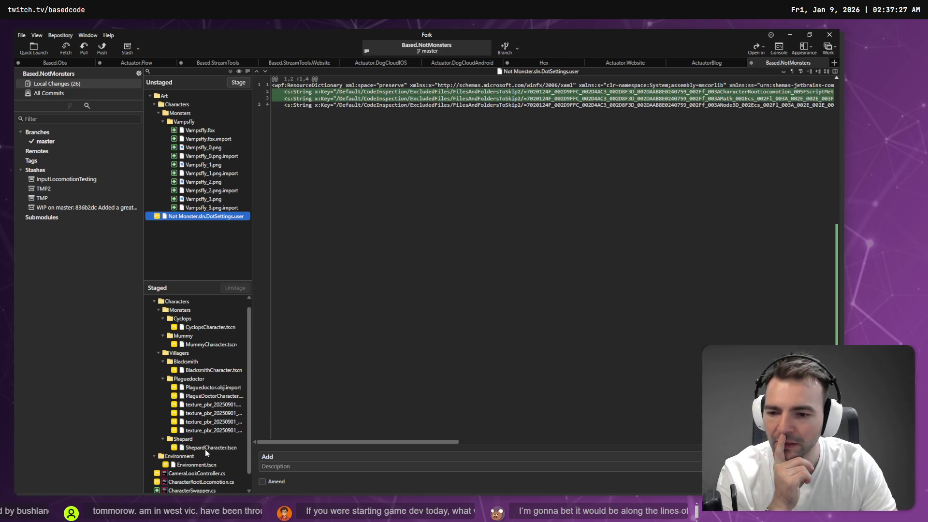
pyautogui.click(290, 456)
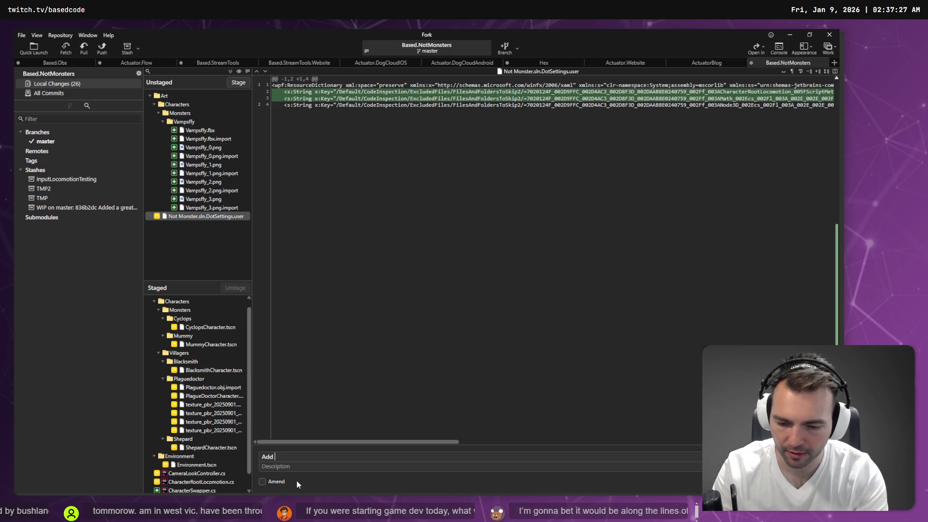
pyautogui.press('super+h')
# Commit the staged files as 'Add a character swapper to cycle between characters.'
pyautogui.write('a character swapper to cycle between characters.')
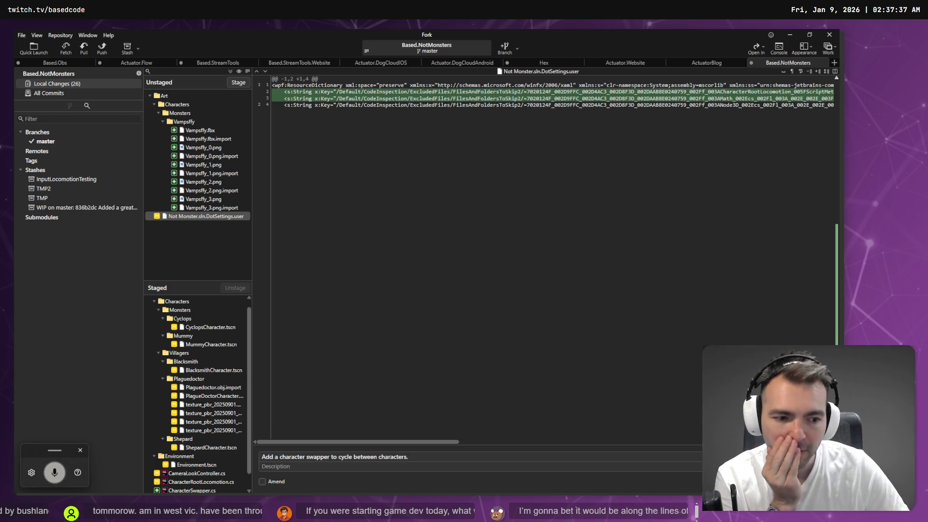
pyautogui.hotkey('ctrl', 'Return')
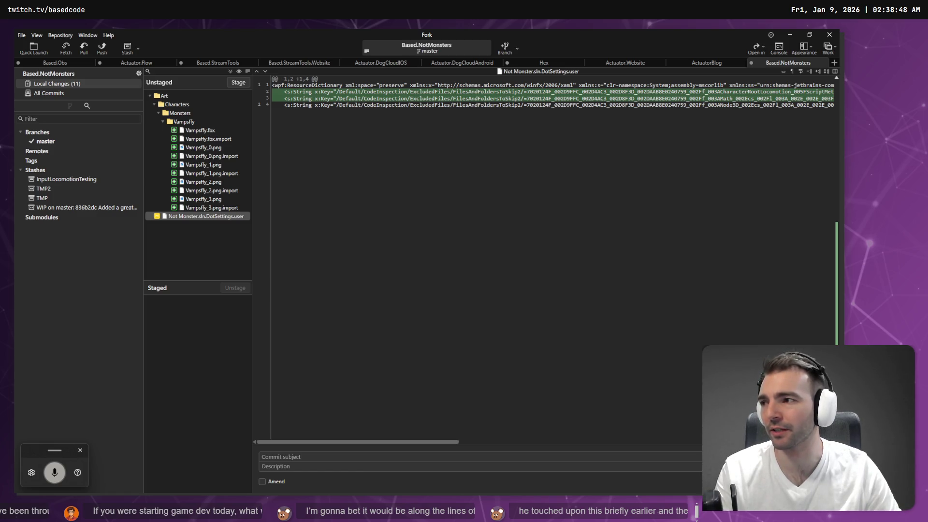
pyautogui.press('alt')
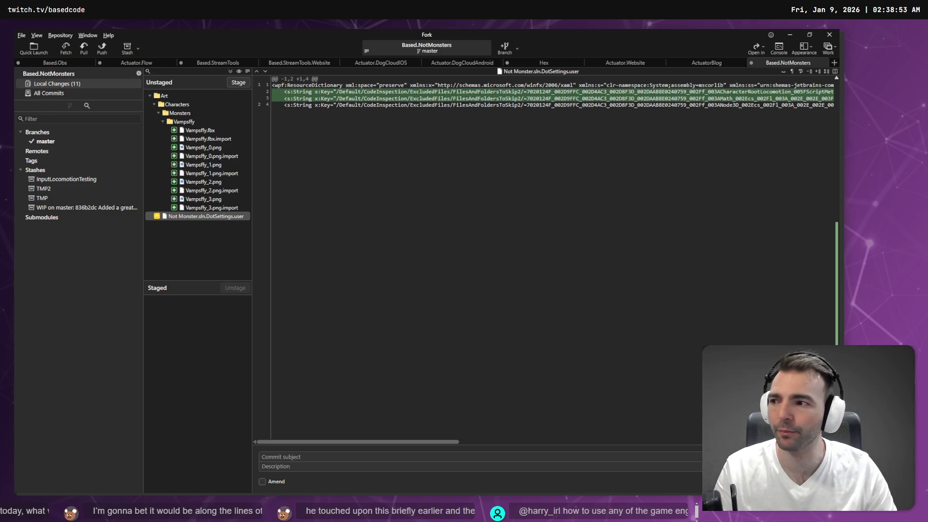
# Bring the tldraw Not Monster planning board to the front in place of Fork
pyautogui.hotkey('alt', 'Tab')
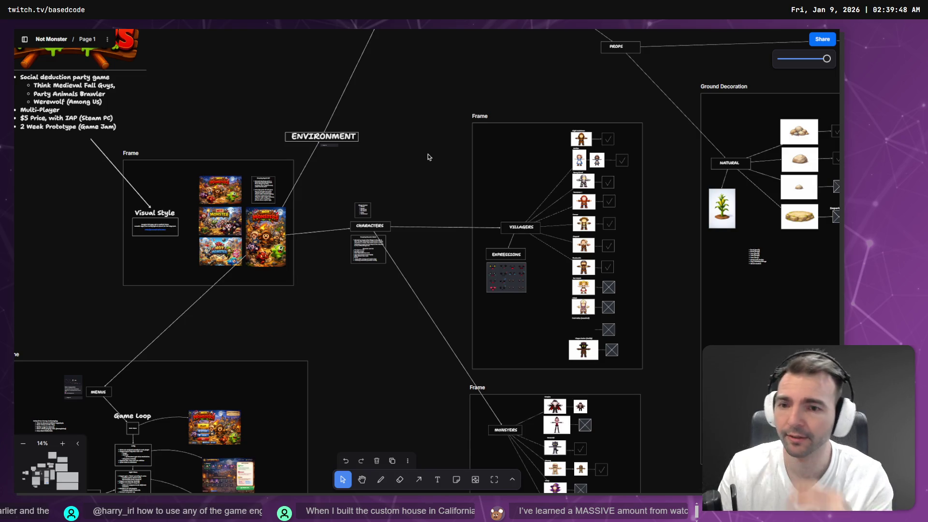
pyautogui.scroll(-3, 352, 201)
pyautogui.hscroll(2, 353, 201)
pyautogui.doubleClick(433, 168)
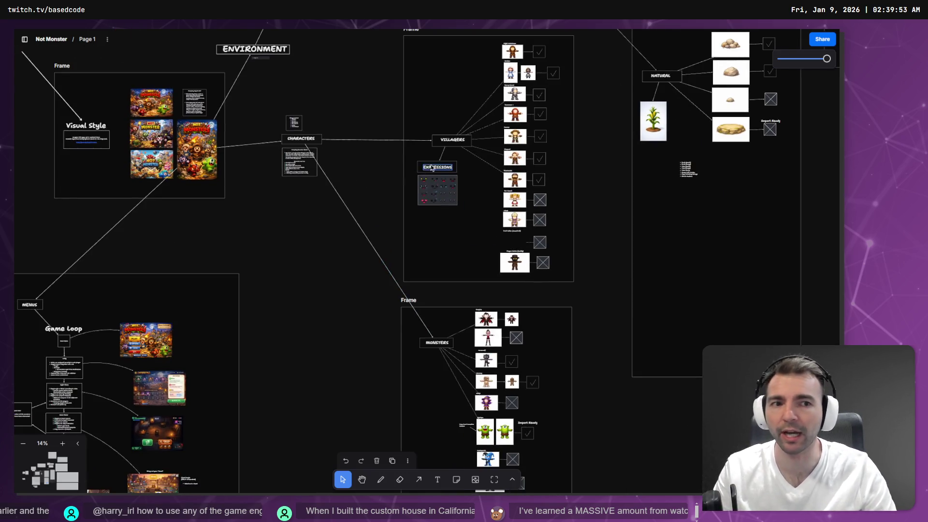
pyautogui.scroll(3, 432, 167)
pyautogui.hscroll(2, 433, 168)
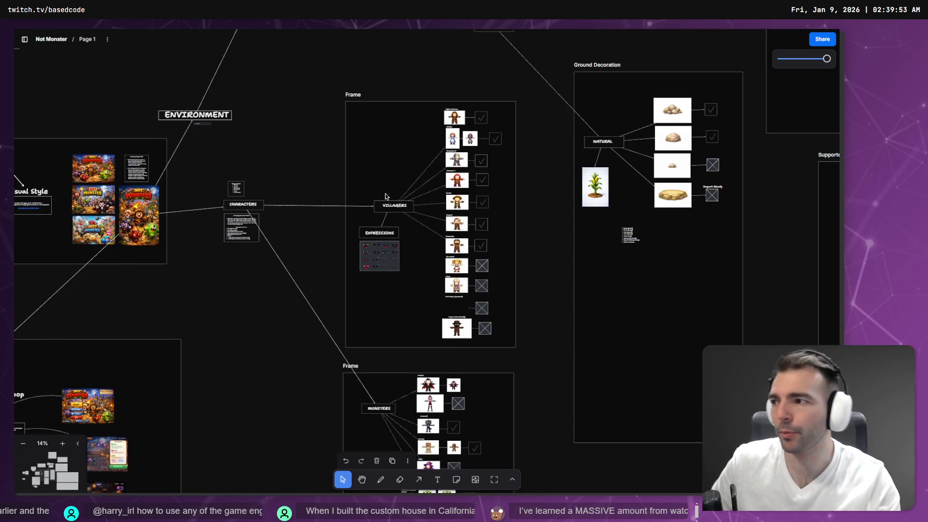